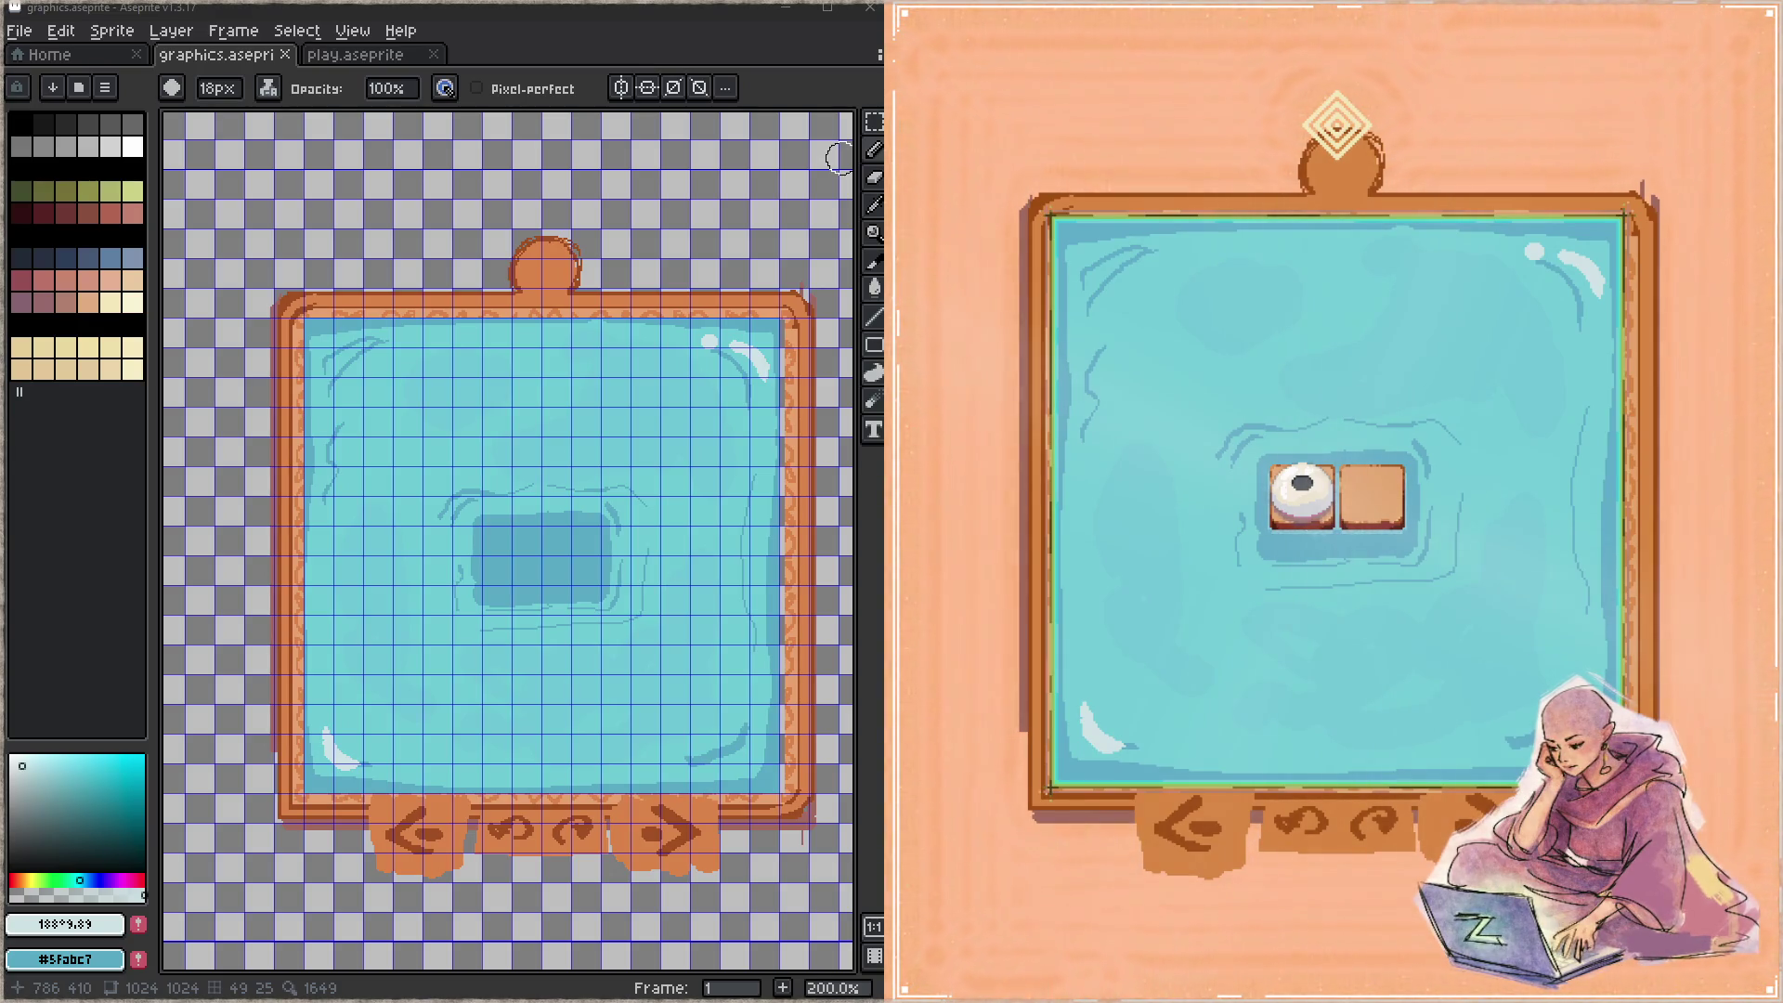
- Switch the live game preview to another level
{"action": "left_click", "coordinate": [1504, 590]}
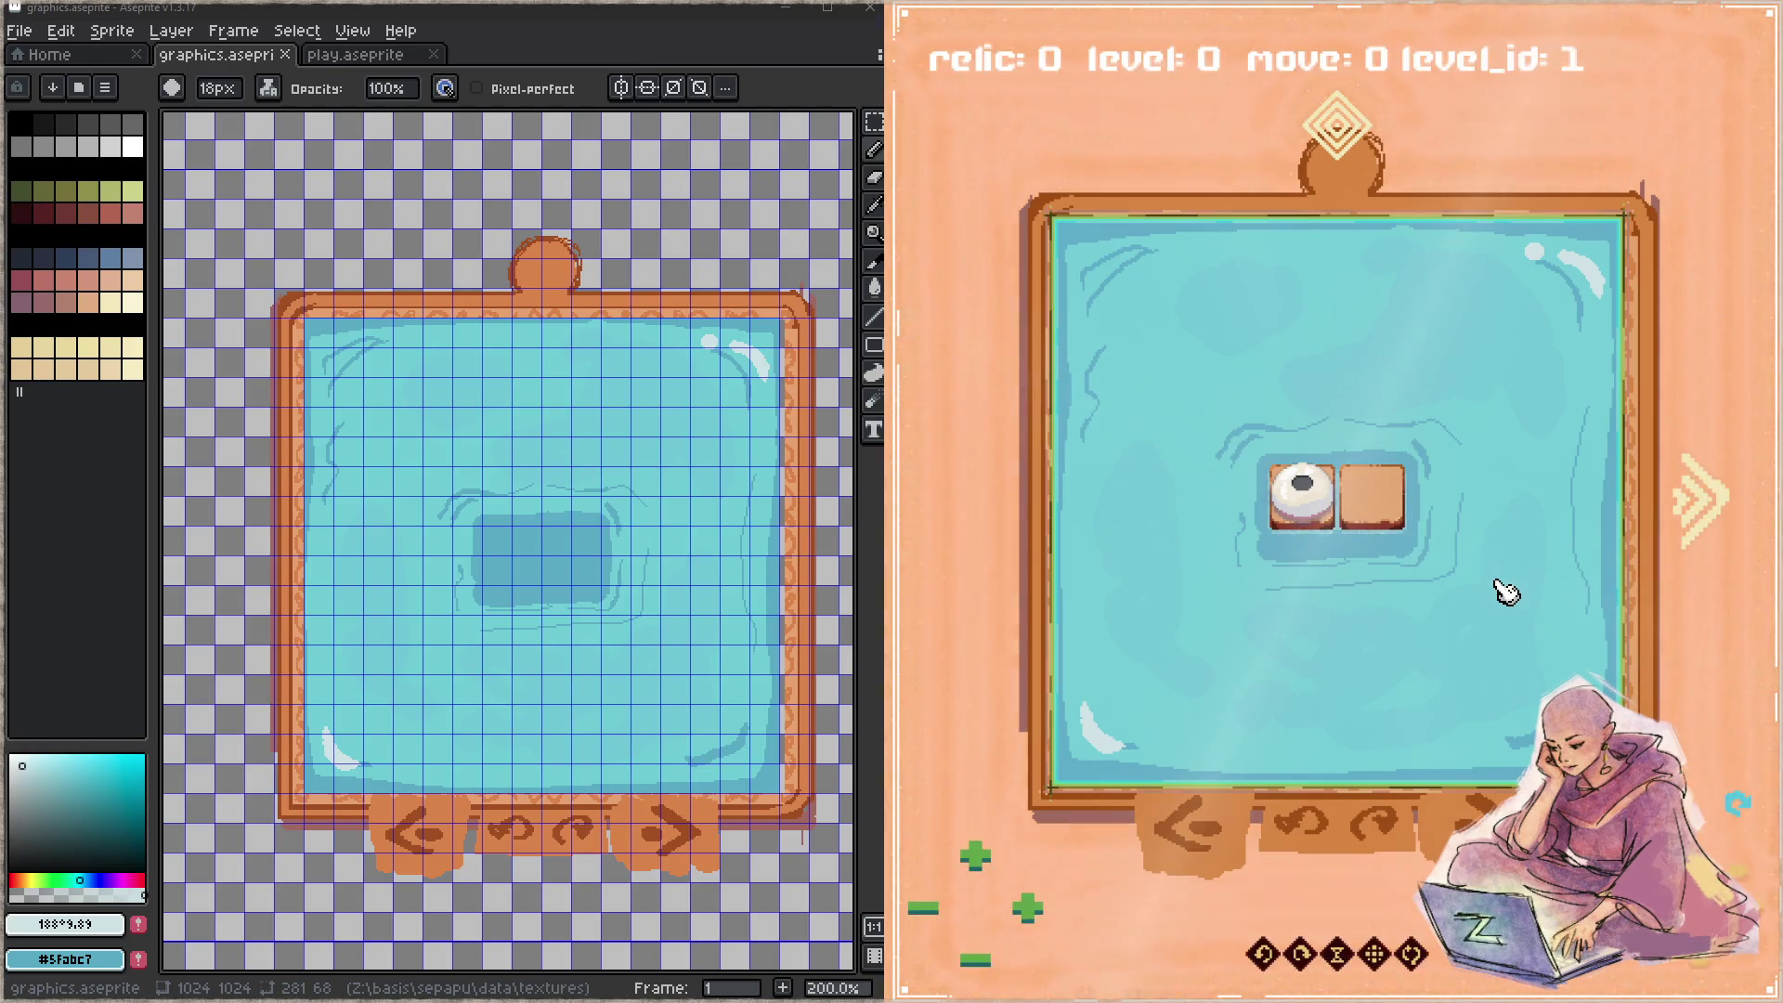
- Step the game preview through levels and back to the 3×3 puzzle level
{"action": "key", "text": "n"}
{"action": "key", "text": "Right"}
{"action": "key", "text": "Right"}
{"action": "key", "text": "Right"}
{"action": "key", "text": "Left"}
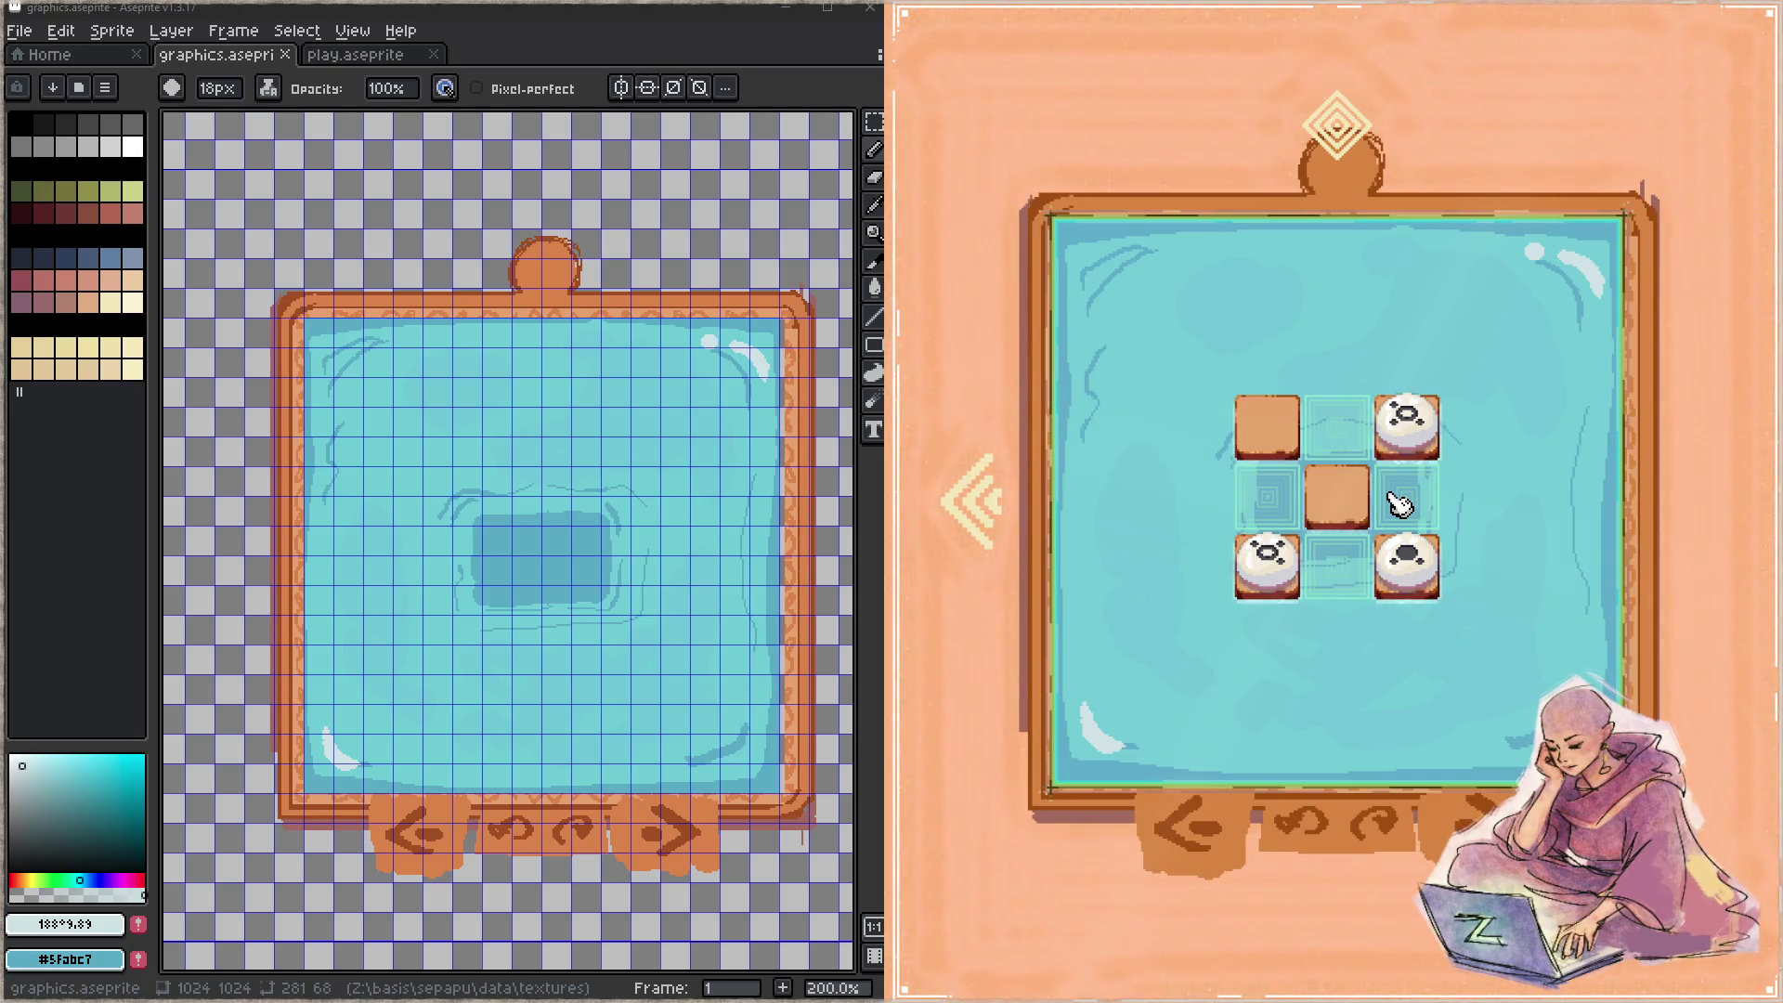
- Paint over the dark centre rectangle with sampled light turquoise water
{"action": "mouse_move", "coordinate": [655, 543]}
{"action": "left_mouse_down"}
{"action": "mouse_move", "coordinate": [671, 501]}
{"action": "mouse_move", "coordinate": [582, 561]}
{"action": "left_mouse_up"}
{"action": "left_click", "coordinate": [676, 386], "text": "alt"}
{"action": "mouse_move", "coordinate": [572, 487]}
{"action": "left_mouse_down"}
{"action": "mouse_move", "coordinate": [510, 545]}
{"action": "mouse_move", "coordinate": [548, 486]}
{"action": "left_mouse_up"}
{"action": "left_click", "coordinate": [558, 354], "text": "alt"}
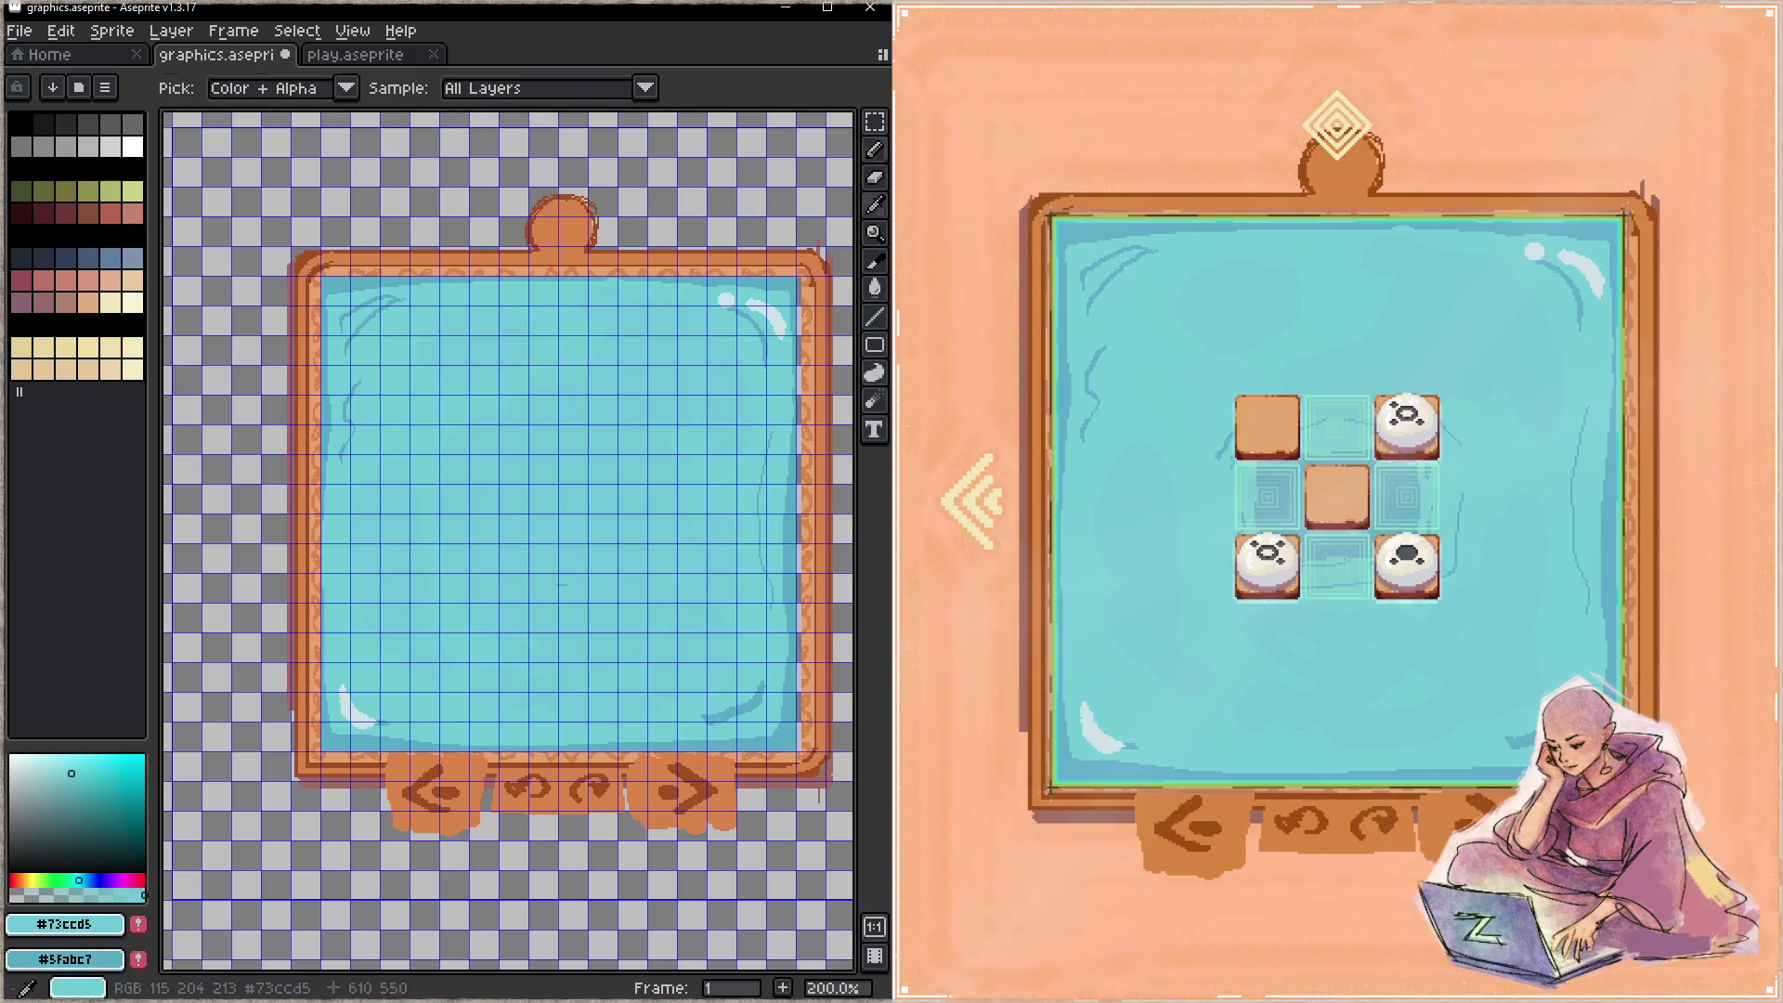
- Brush a #5fabc7 cross-shaped shadow with upper and lower lobes in the water's centre, saving twice
{"action": "left_click", "coordinate": [359, 276], "text": "alt"}
{"action": "mouse_move", "coordinate": [545, 511]}
{"action": "left_mouse_down"}
{"action": "mouse_move", "coordinate": [576, 552]}
{"action": "mouse_move", "coordinate": [538, 515]}
{"action": "mouse_move", "coordinate": [539, 479]}
{"action": "left_mouse_up"}
{"action": "key", "text": "ctrl+s"}
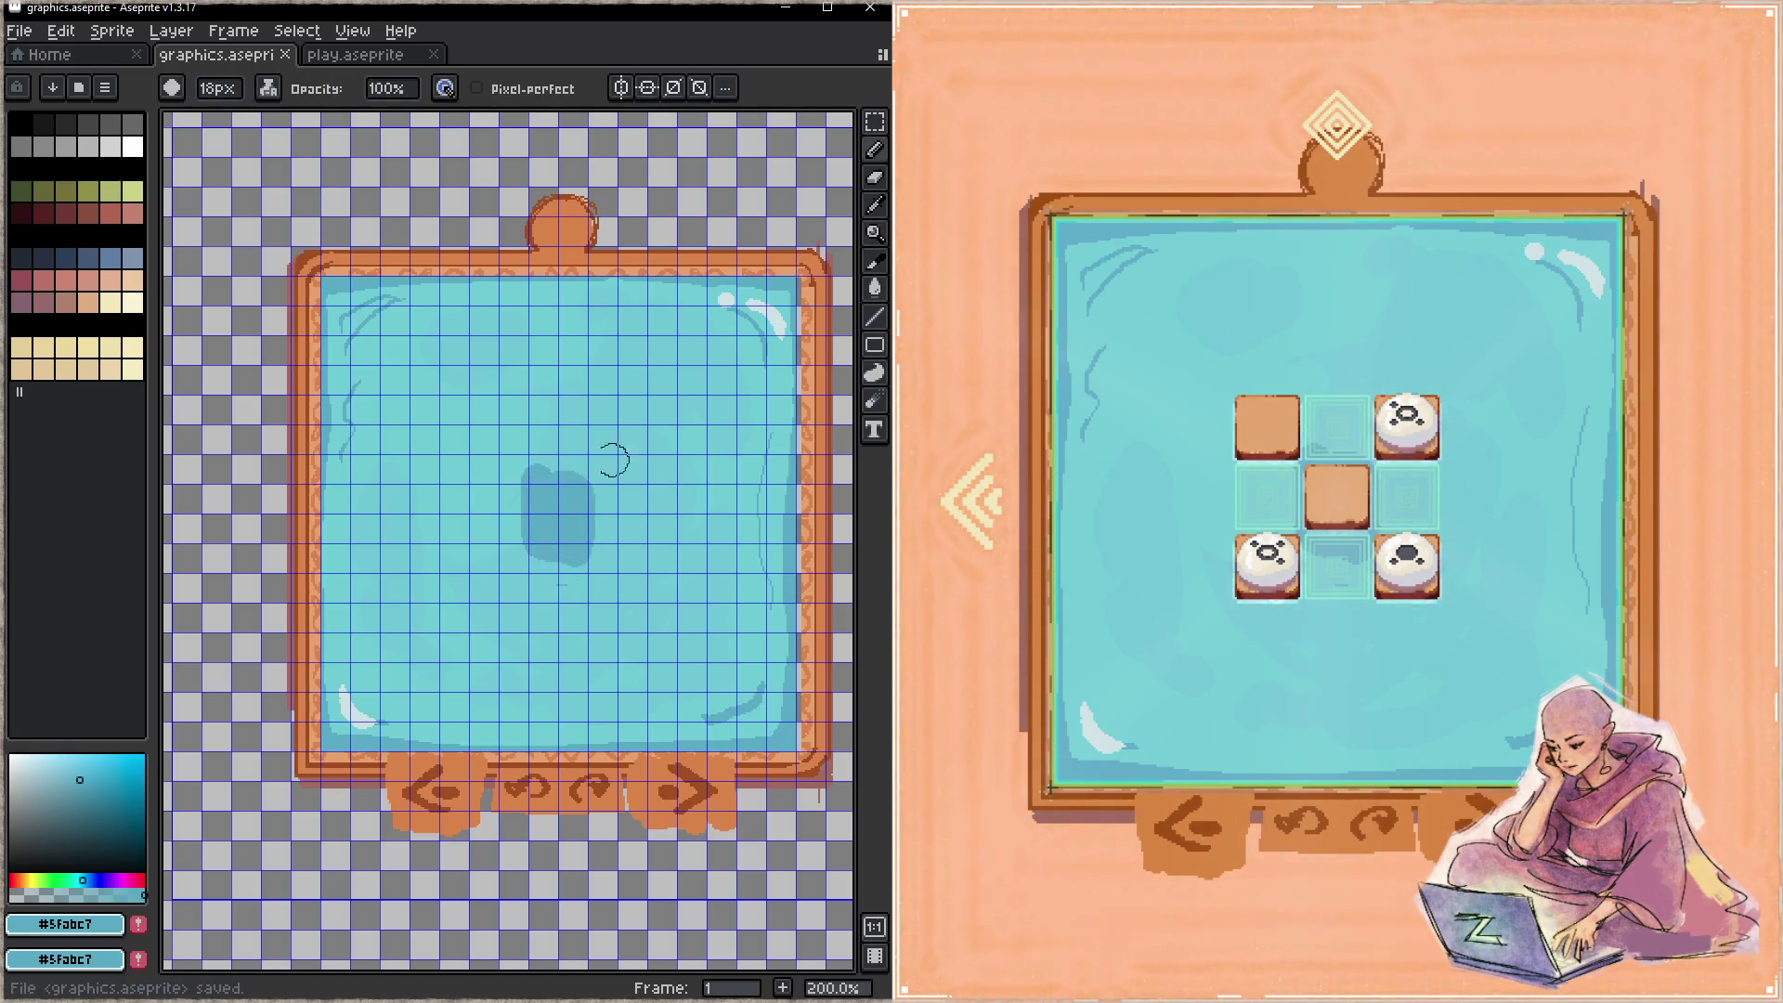
{"action": "mouse_move", "coordinate": [594, 422]}
{"action": "left_mouse_down"}
{"action": "mouse_move", "coordinate": [646, 486]}
{"action": "mouse_move", "coordinate": [589, 417]}
{"action": "mouse_move", "coordinate": [621, 449]}
{"action": "left_mouse_up"}
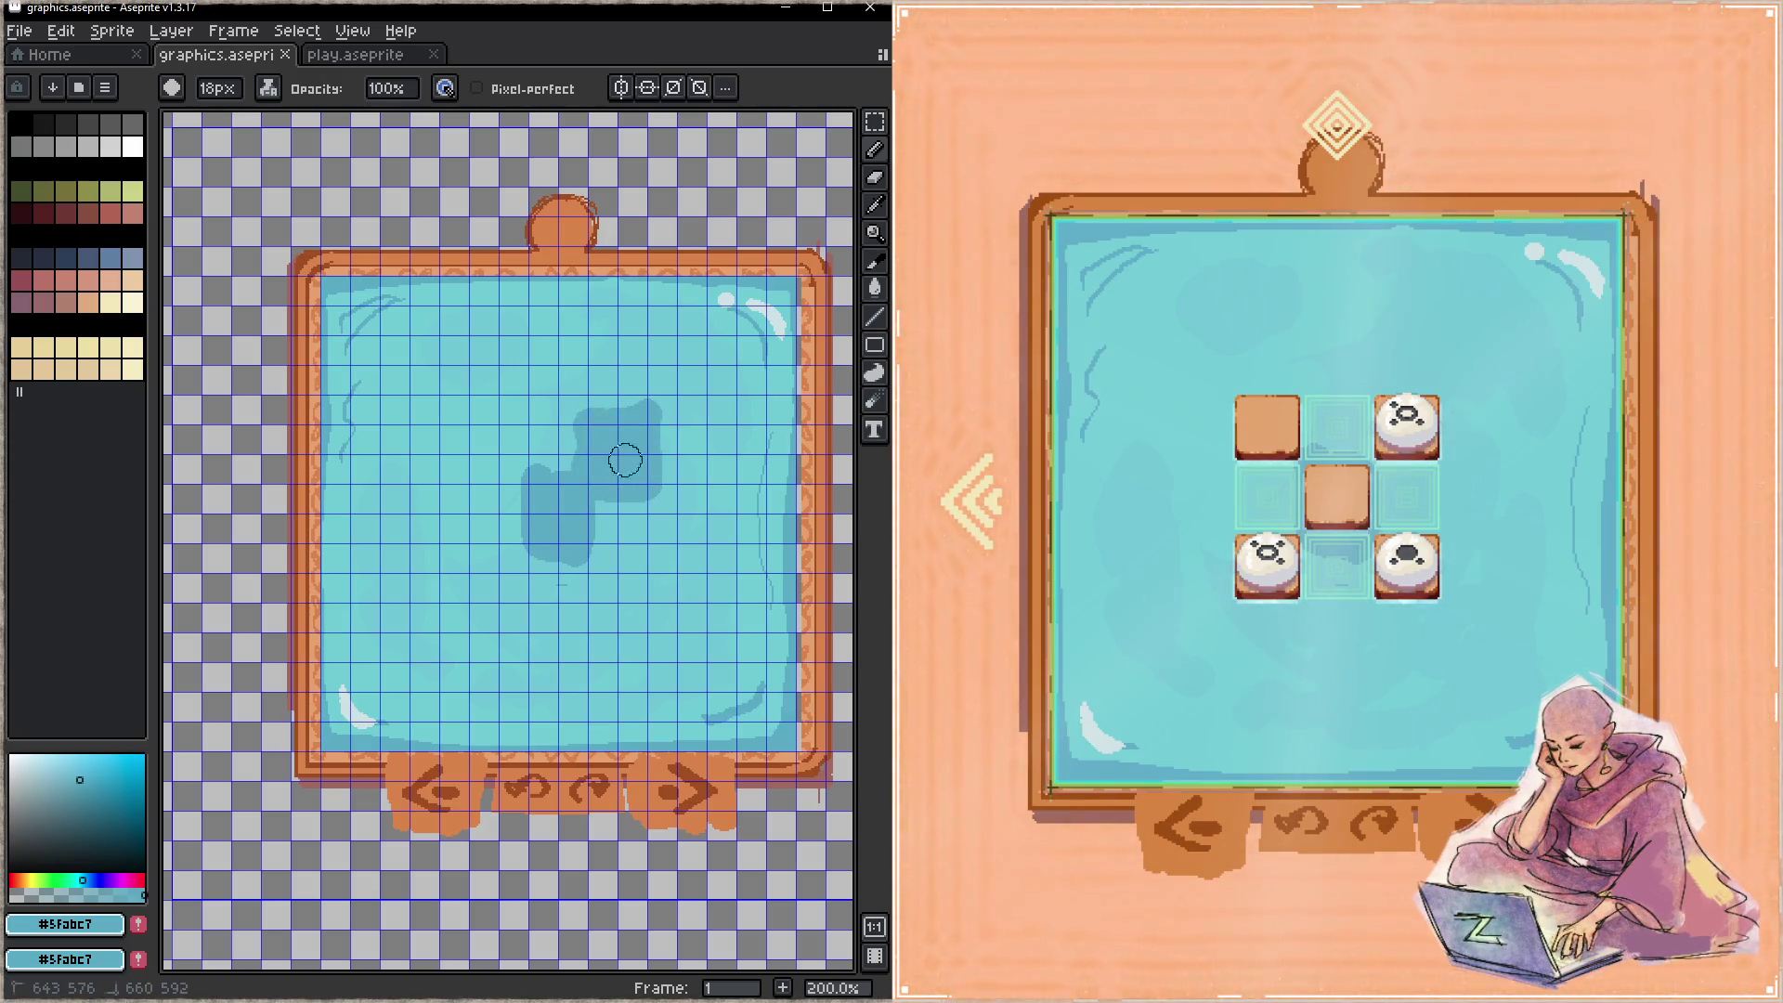
{"action": "mouse_move", "coordinate": [584, 593]}
{"action": "left_mouse_down"}
{"action": "mouse_move", "coordinate": [648, 553]}
{"action": "mouse_move", "coordinate": [620, 548]}
{"action": "mouse_move", "coordinate": [604, 581]}
{"action": "mouse_move", "coordinate": [619, 582]}
{"action": "left_mouse_up"}
{"action": "mouse_move", "coordinate": [529, 545]}
{"action": "left_mouse_down"}
{"action": "mouse_move", "coordinate": [505, 593]}
{"action": "mouse_move", "coordinate": [477, 546]}
{"action": "mouse_move", "coordinate": [500, 555]}
{"action": "mouse_move", "coordinate": [525, 478]}
{"action": "mouse_move", "coordinate": [486, 438]}
{"action": "mouse_move", "coordinate": [519, 430]}
{"action": "mouse_move", "coordinate": [494, 446]}
{"action": "mouse_move", "coordinate": [474, 414]}
{"action": "mouse_move", "coordinate": [514, 462]}
{"action": "left_mouse_up"}
{"action": "key", "text": "ctrl+s"}
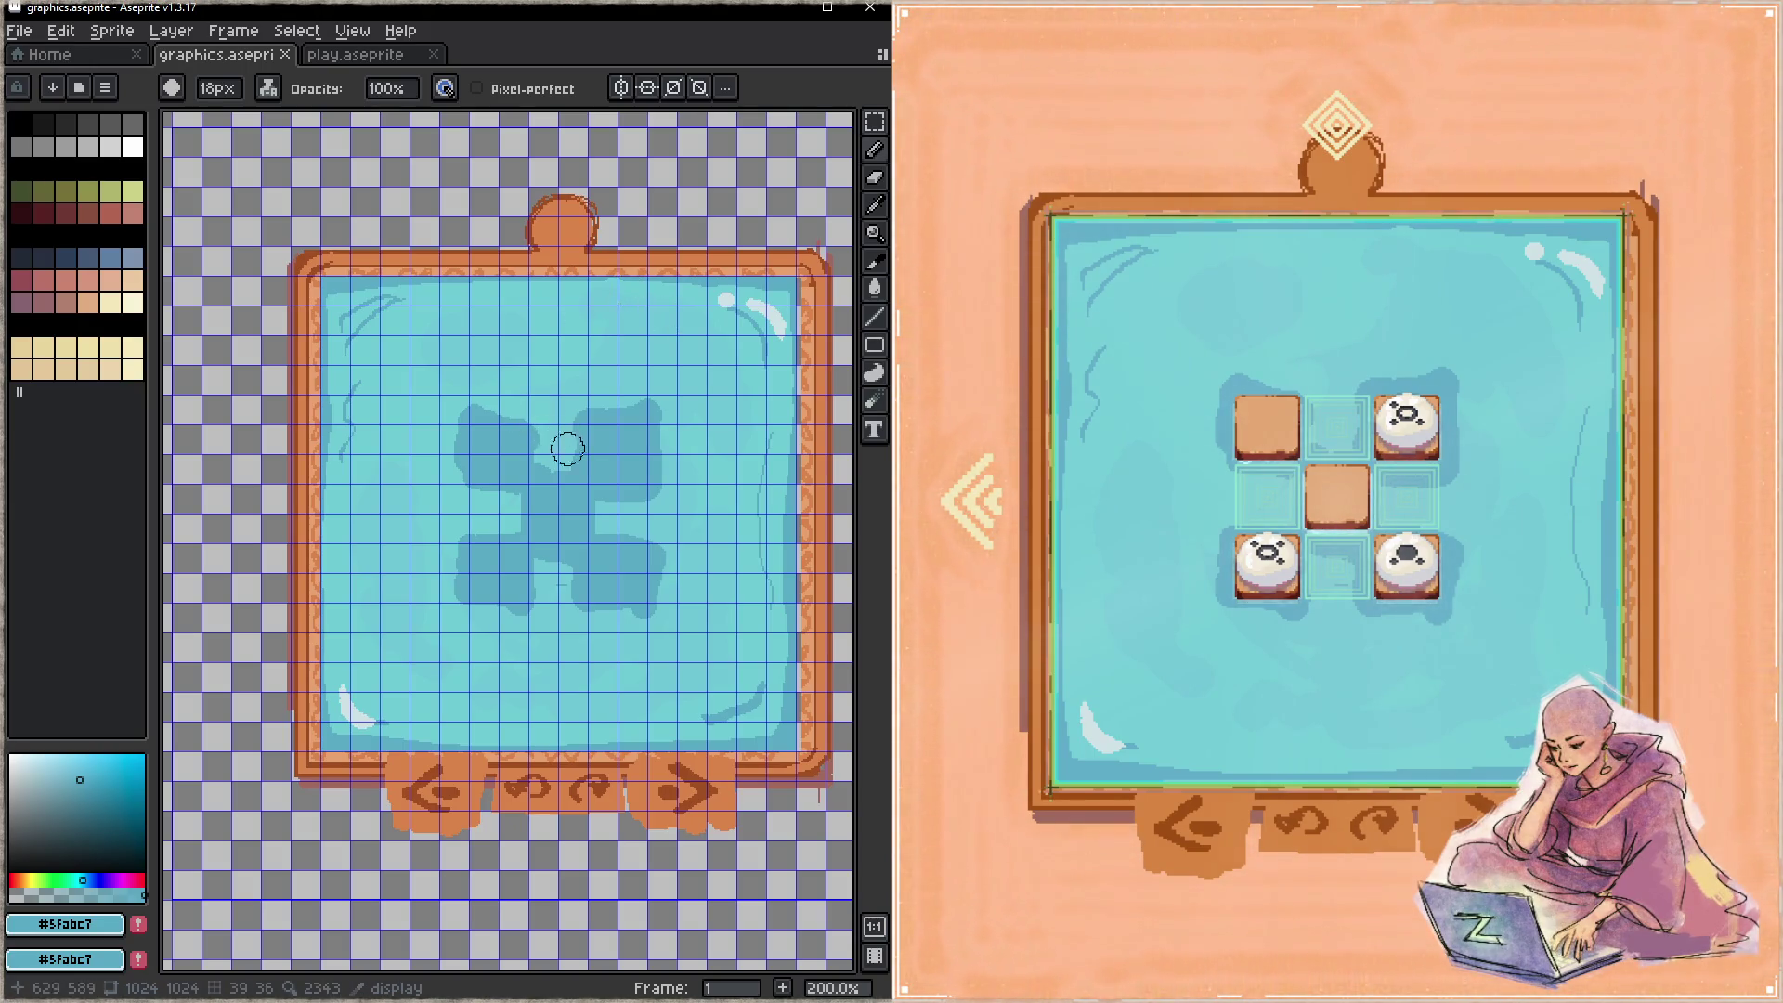
- Try joining the shadow's top arms into one bar, then undo and resave the cross shape
{"action": "mouse_move", "coordinate": [526, 421]}
{"action": "left_mouse_down"}
{"action": "mouse_move", "coordinate": [569, 436]}
{"action": "mouse_move", "coordinate": [523, 468]}
{"action": "mouse_move", "coordinate": [476, 460]}
{"action": "mouse_move", "coordinate": [571, 599]}
{"action": "mouse_move", "coordinate": [637, 521]}
{"action": "mouse_move", "coordinate": [588, 497]}
{"action": "left_mouse_up"}
{"action": "key", "text": "ctrl+s"}
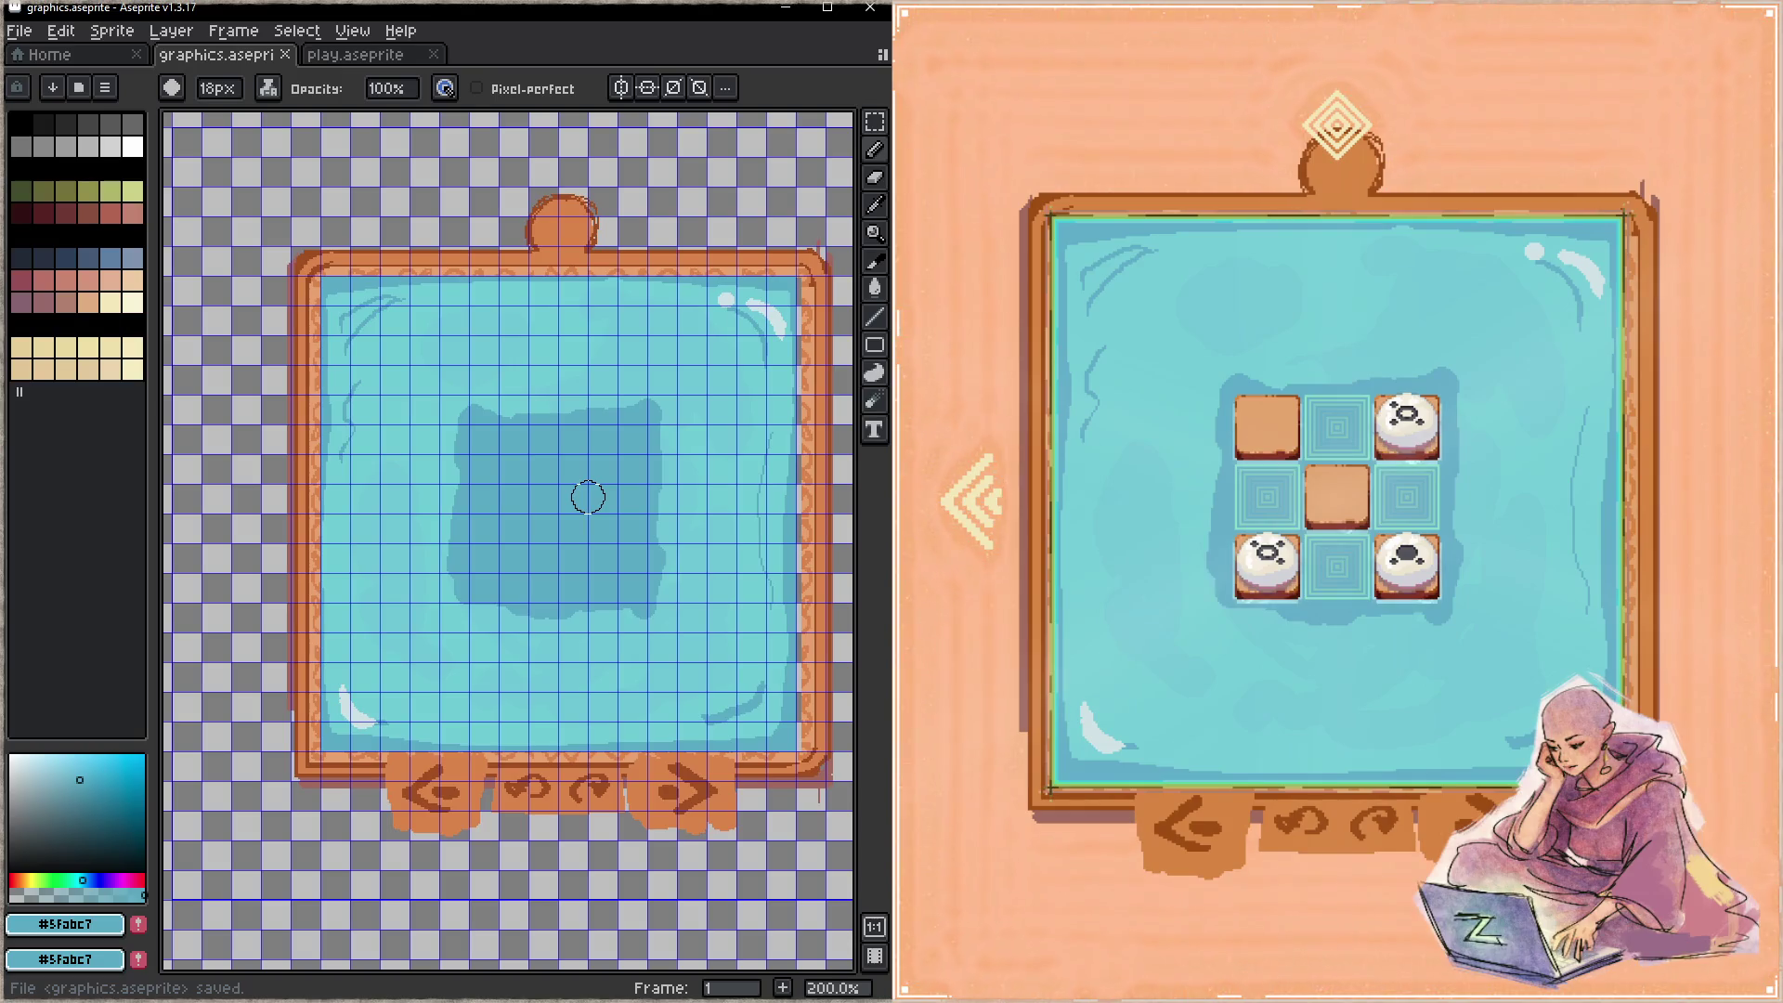
{"action": "key", "text": "ctrl+z"}
{"action": "key", "text": "ctrl+s"}
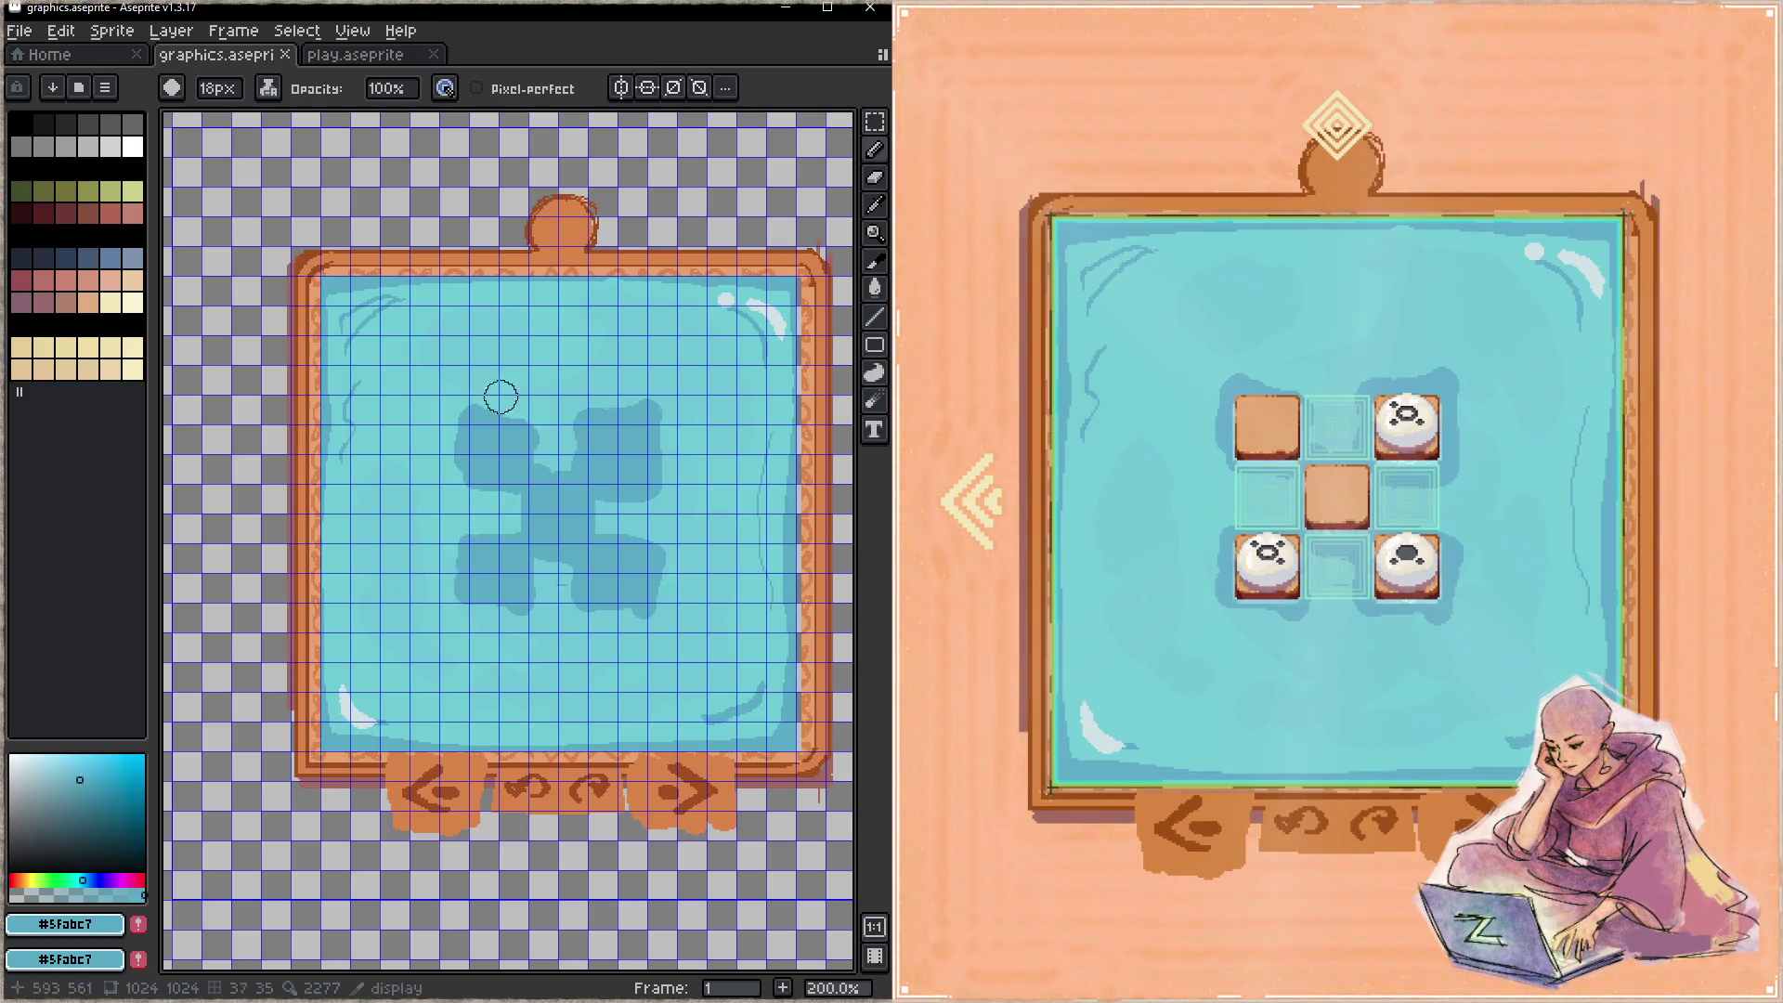
{"action": "key", "text": "z"}
{"action": "left_click_drag", "start_coordinate": [498, 461], "coordinate": [537, 429]}
- Choose a paler blue paint colour at hue 191°
{"action": "key", "text": "i"}
{"action": "key", "text": "b"}
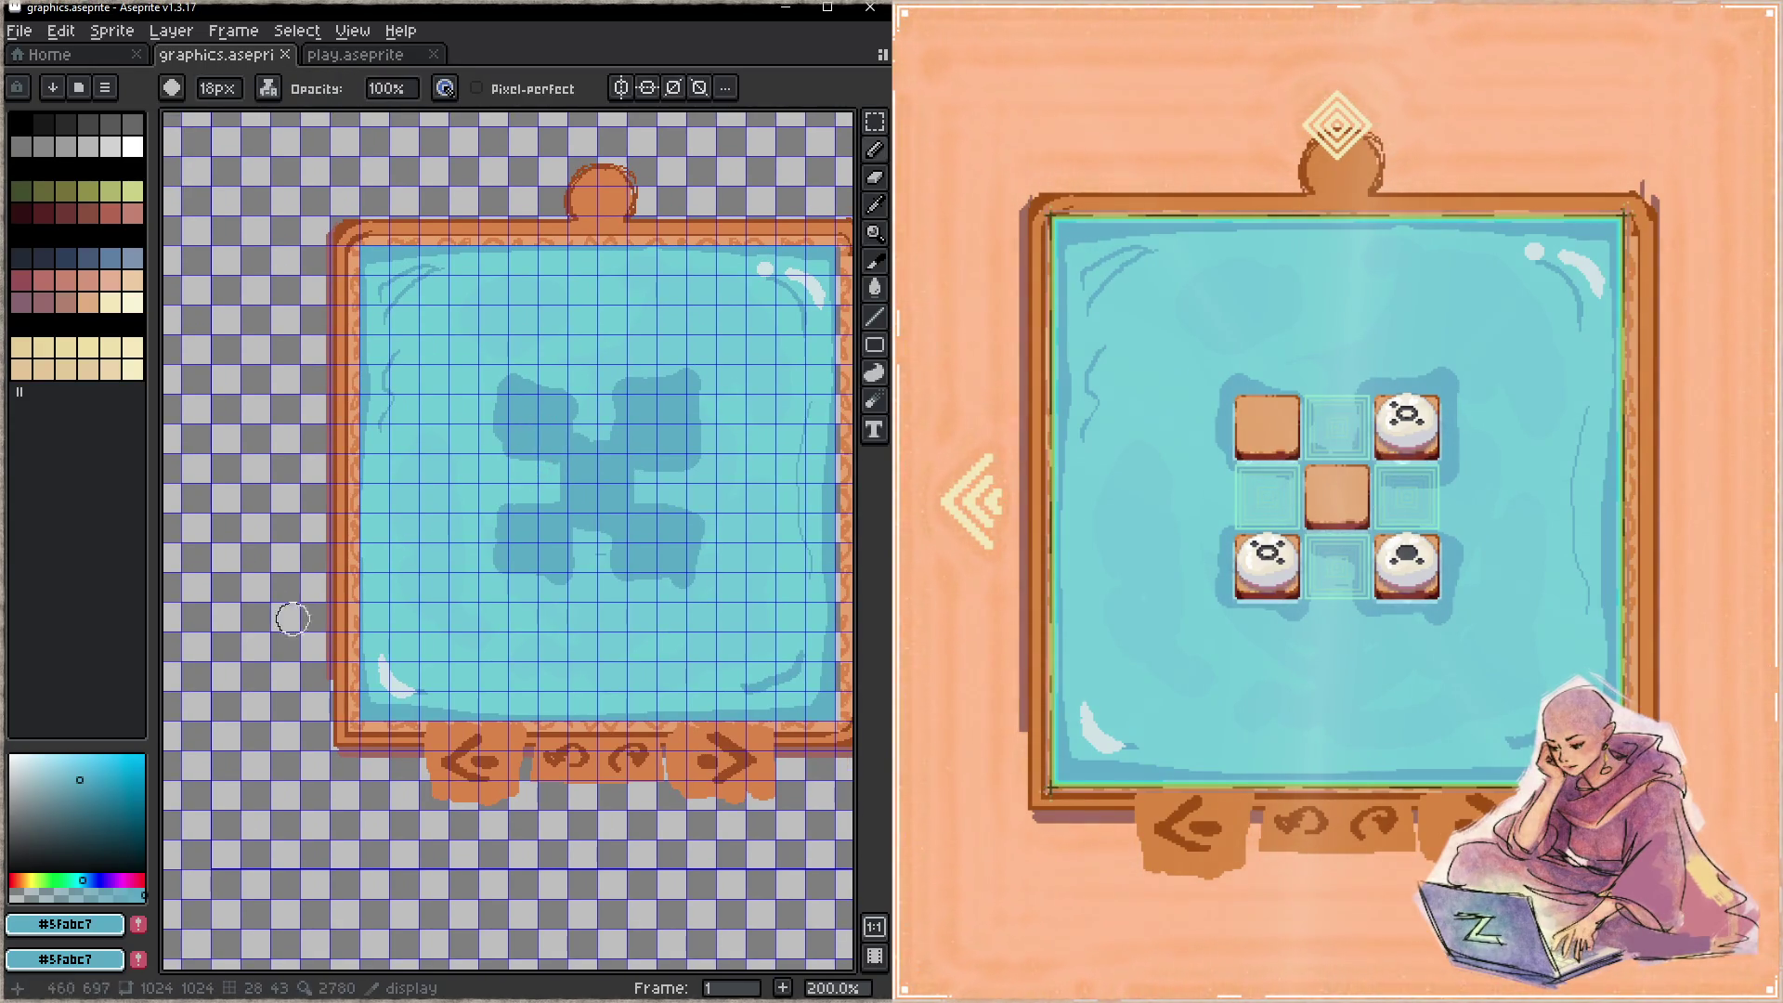
{"action": "left_click", "coordinate": [76, 776]}
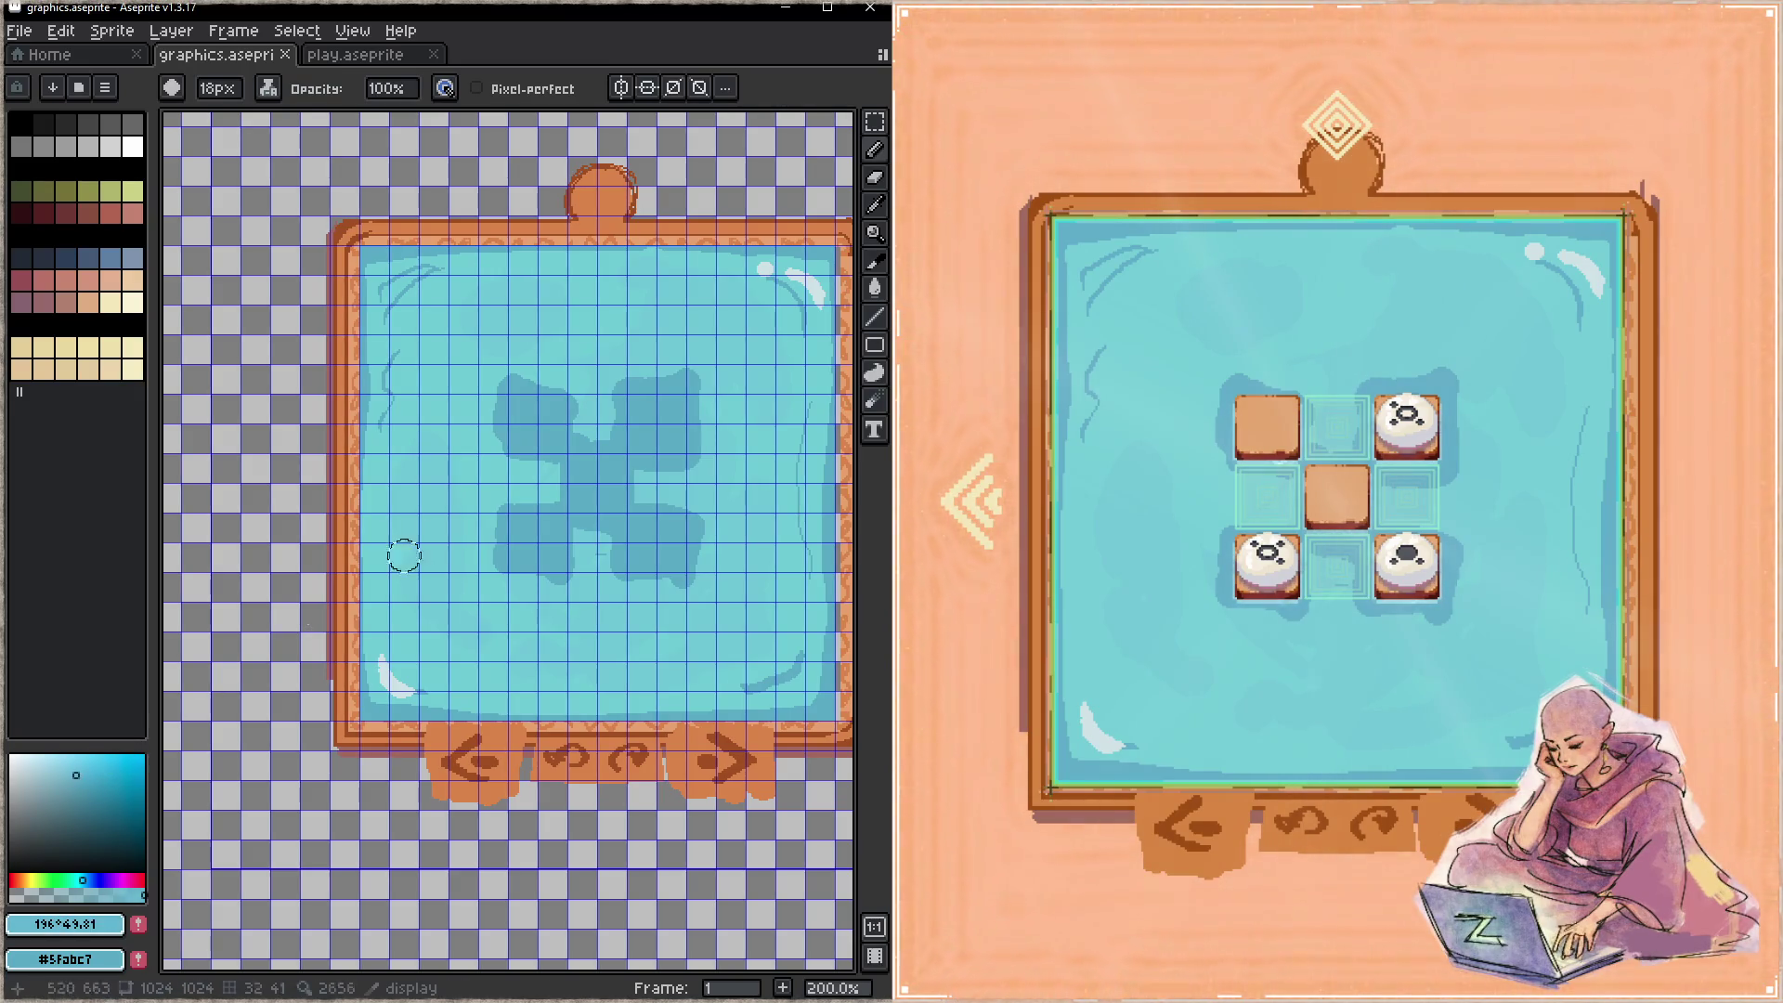
{"action": "left_click", "coordinate": [602, 388], "text": "alt"}
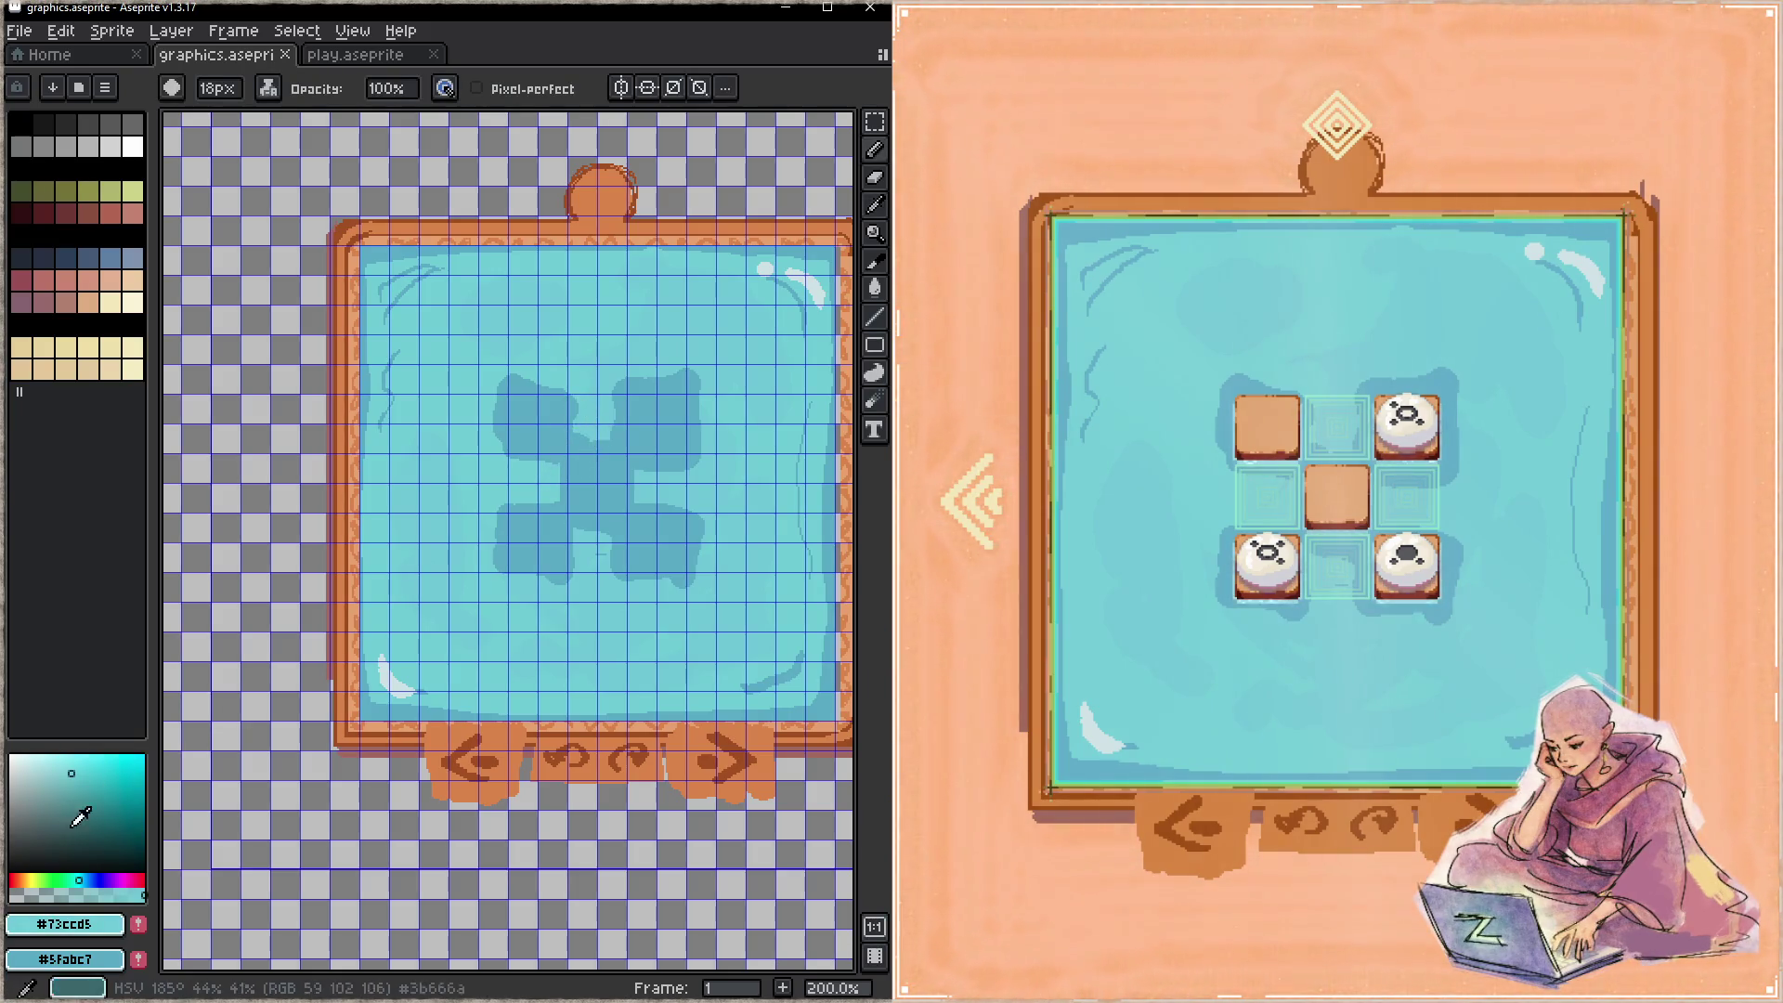
{"action": "left_click", "coordinate": [84, 877]}
{"action": "left_click", "coordinate": [79, 776]}
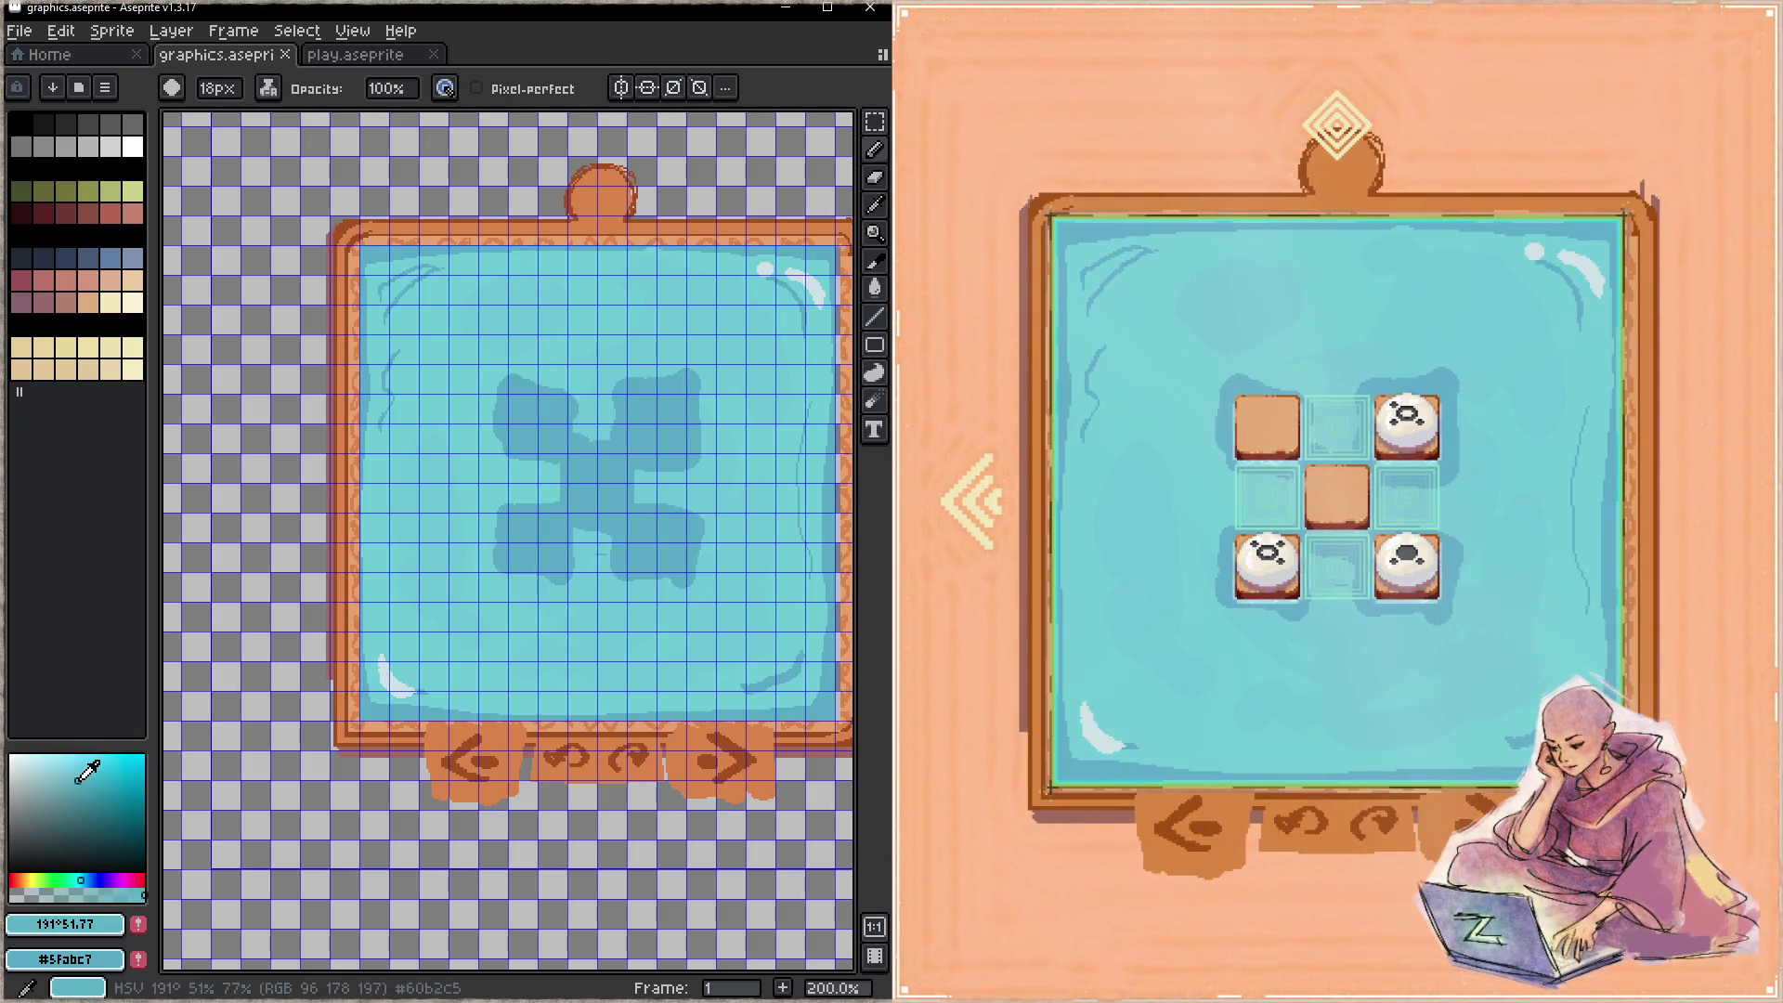
- Lighten the shadow's top, lower-right and lower-middle parts, then save the texture
{"action": "left_click_drag", "start_coordinate": [574, 398], "coordinate": [607, 390]}
{"action": "left_click_drag", "start_coordinate": [628, 501], "coordinate": [692, 497]}
{"action": "mouse_move", "coordinate": [582, 546]}
{"action": "left_mouse_down"}
{"action": "mouse_move", "coordinate": [592, 557]}
{"action": "mouse_move", "coordinate": [576, 548]}
{"action": "left_mouse_up"}
{"action": "key", "text": "ctrl+s"}
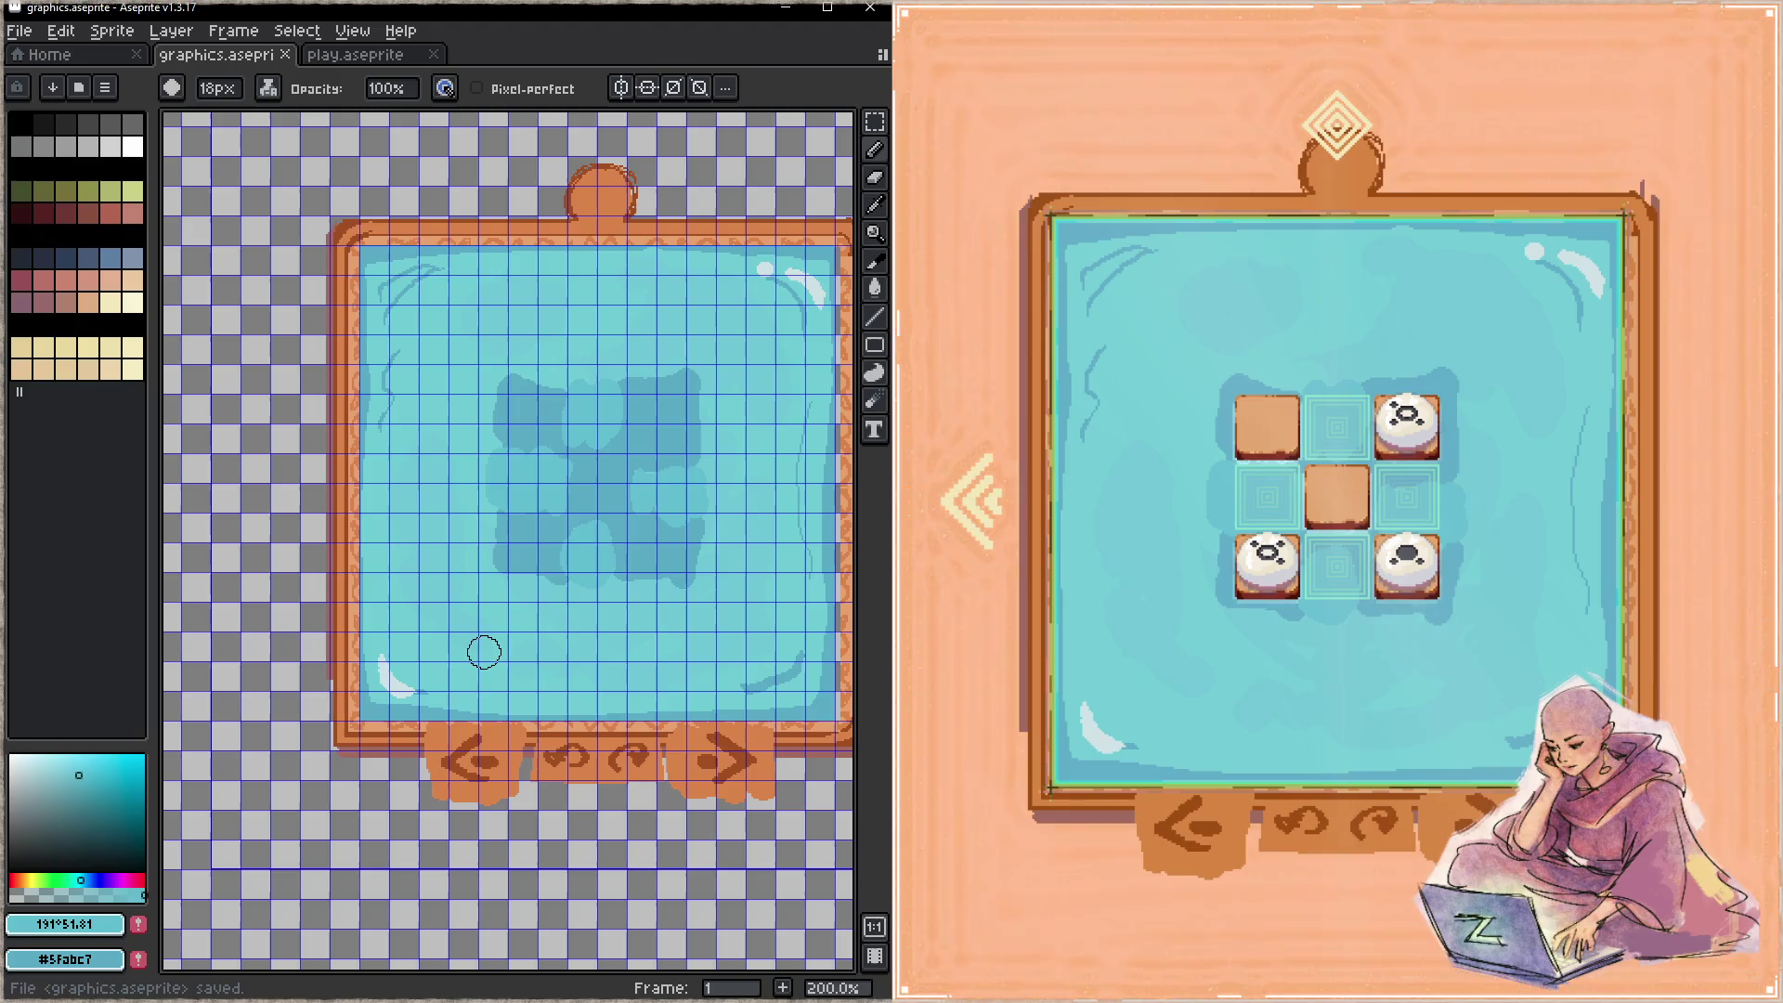
{"action": "key", "text": "super+Up"}
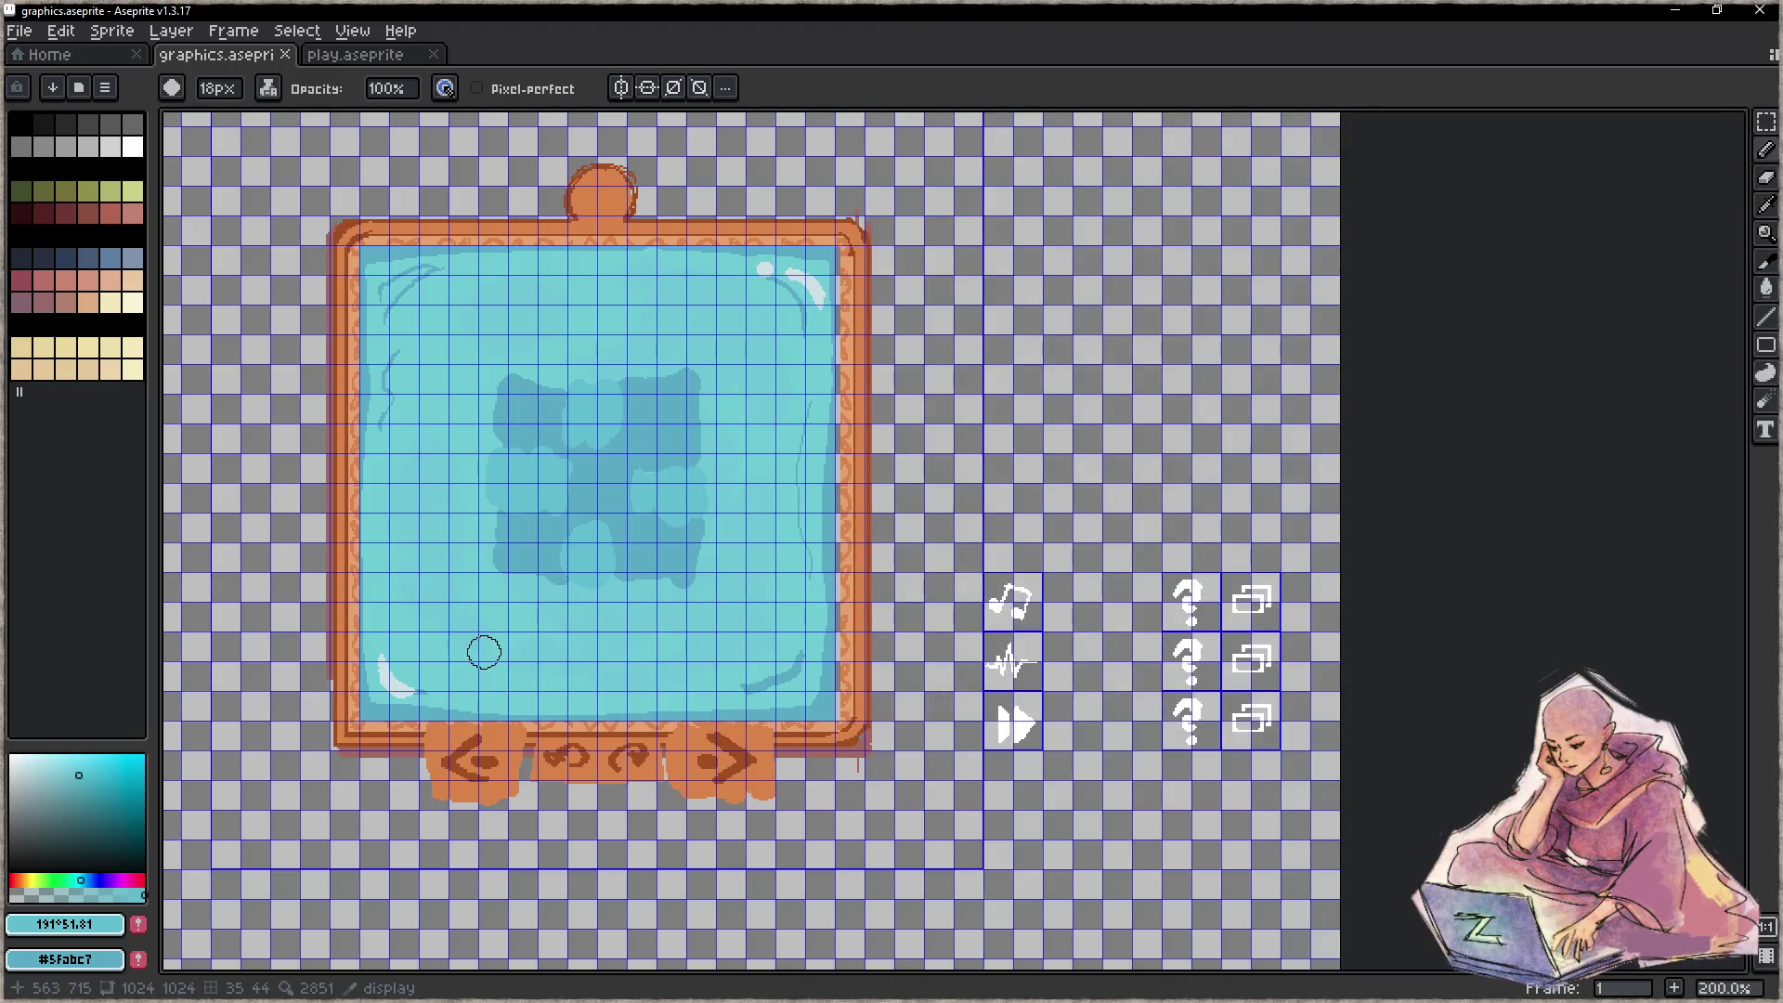
{"action": "key", "text": "super+Left"}
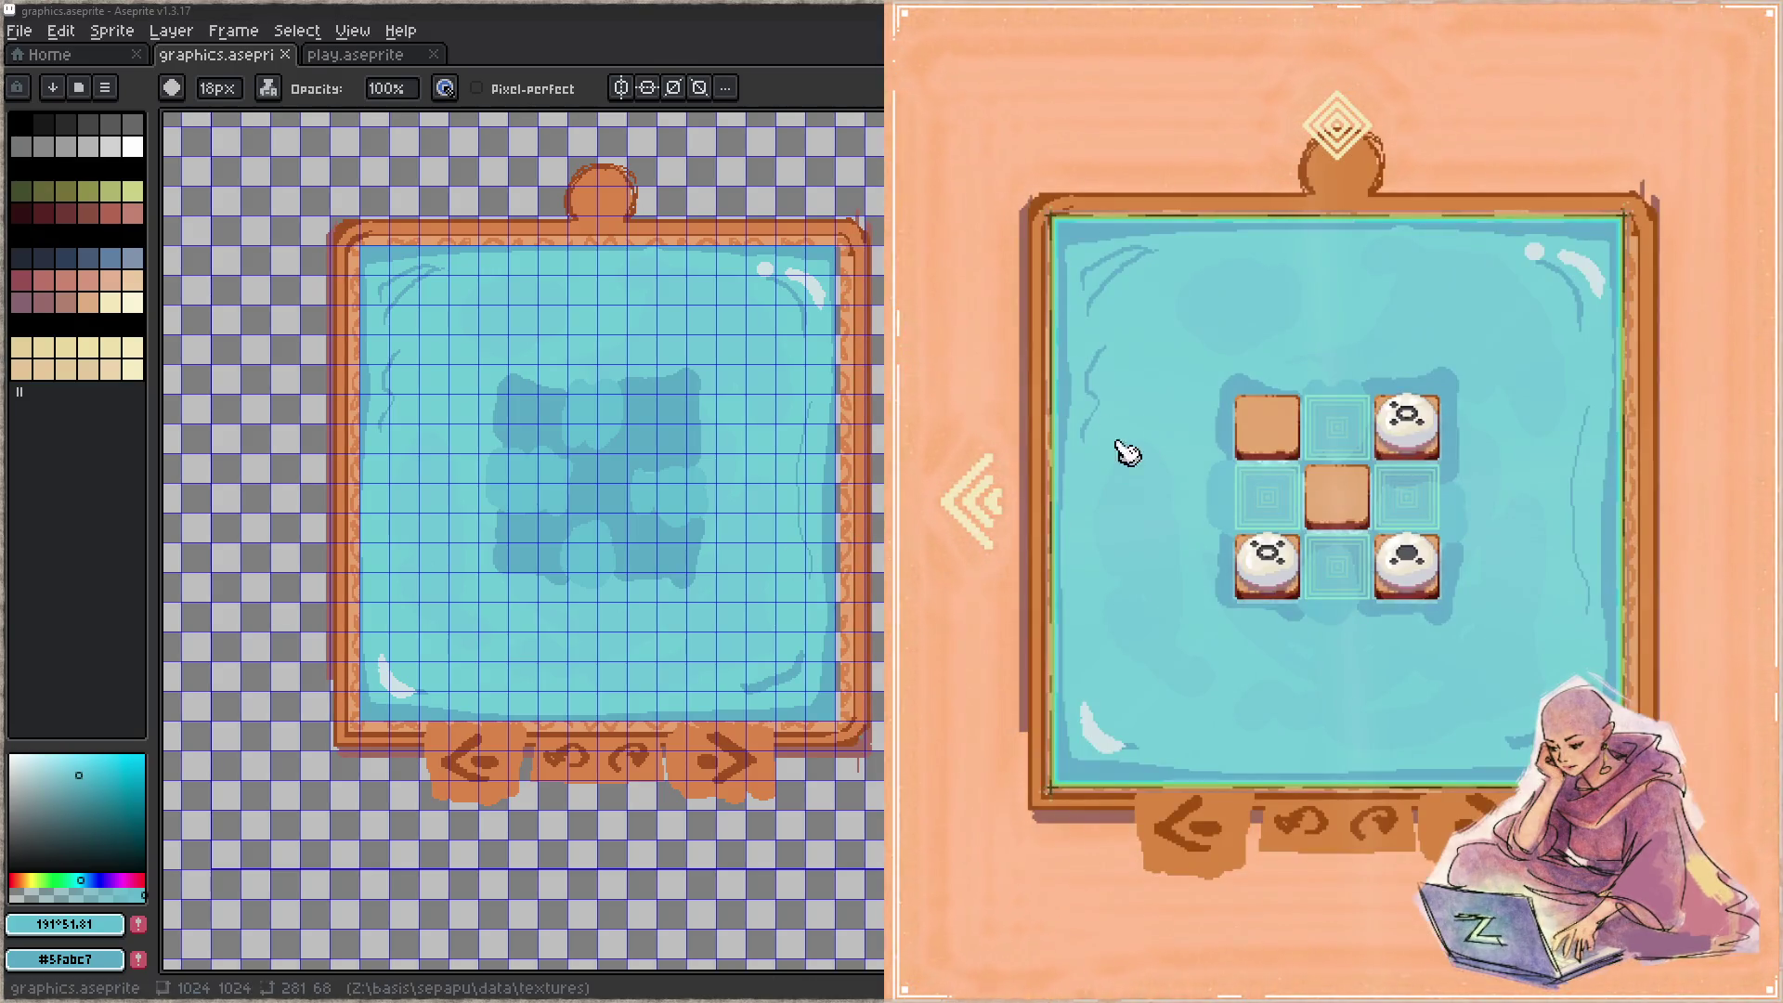
{"action": "double_click", "coordinate": [776, 10]}
{"action": "double_click", "coordinate": [775, 9]}
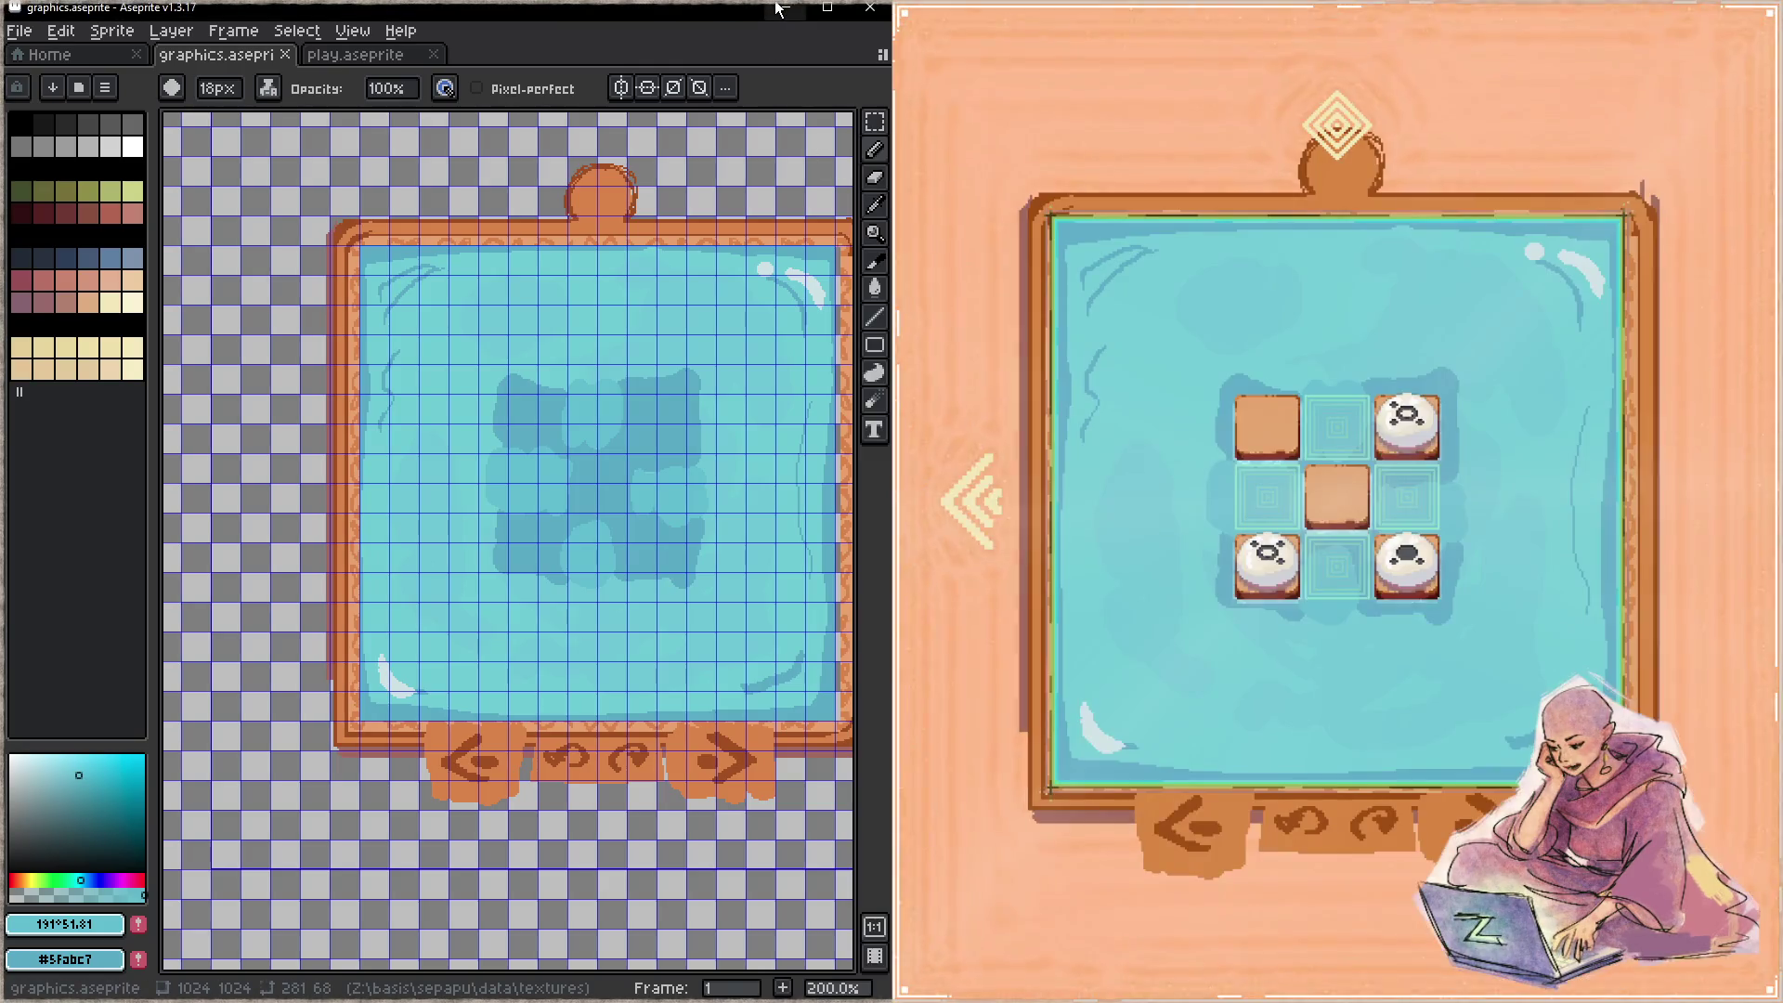
{"action": "key", "text": "super+Up"}
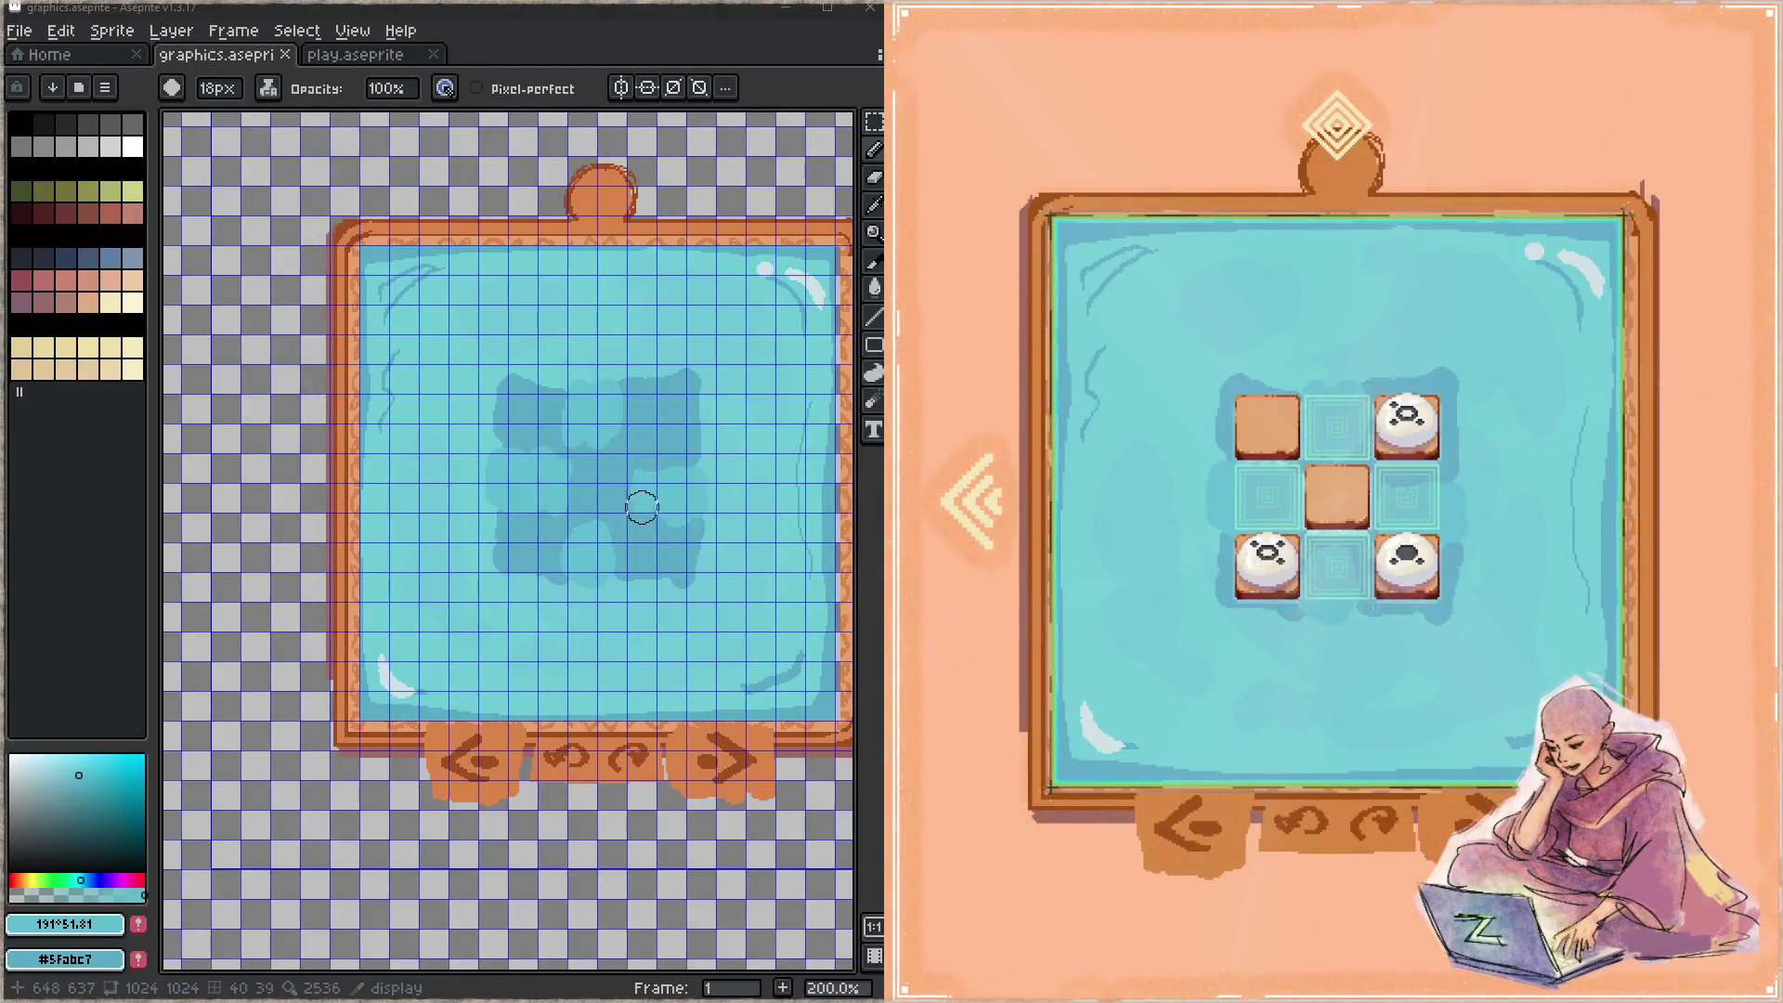
- Cover the bottom-left and top-right white glints with #5fabc7, pick #65bdd1, and save
{"action": "left_click", "coordinate": [460, 522], "text": "alt"}
{"action": "mouse_move", "coordinate": [332, 639]}
{"action": "left_mouse_down"}
{"action": "mouse_move", "coordinate": [319, 629]}
{"action": "mouse_move", "coordinate": [365, 660]}
{"action": "left_mouse_up"}
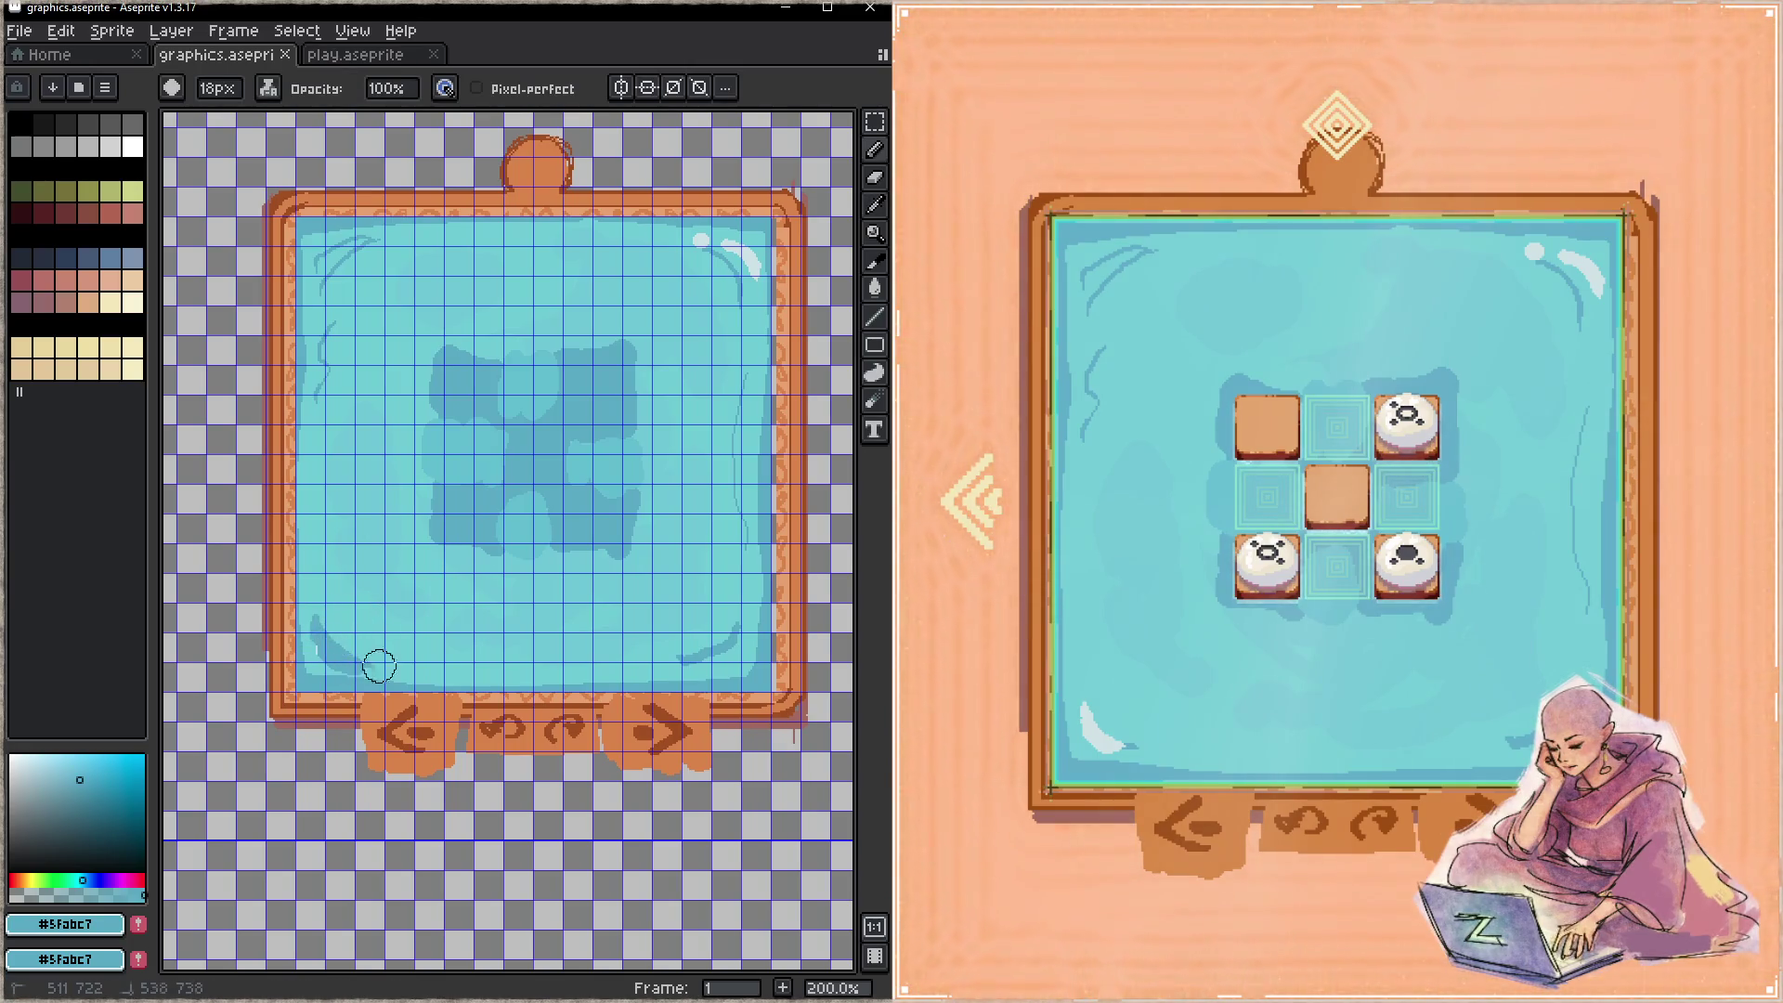
{"action": "left_click_drag", "start_coordinate": [727, 234], "coordinate": [747, 279]}
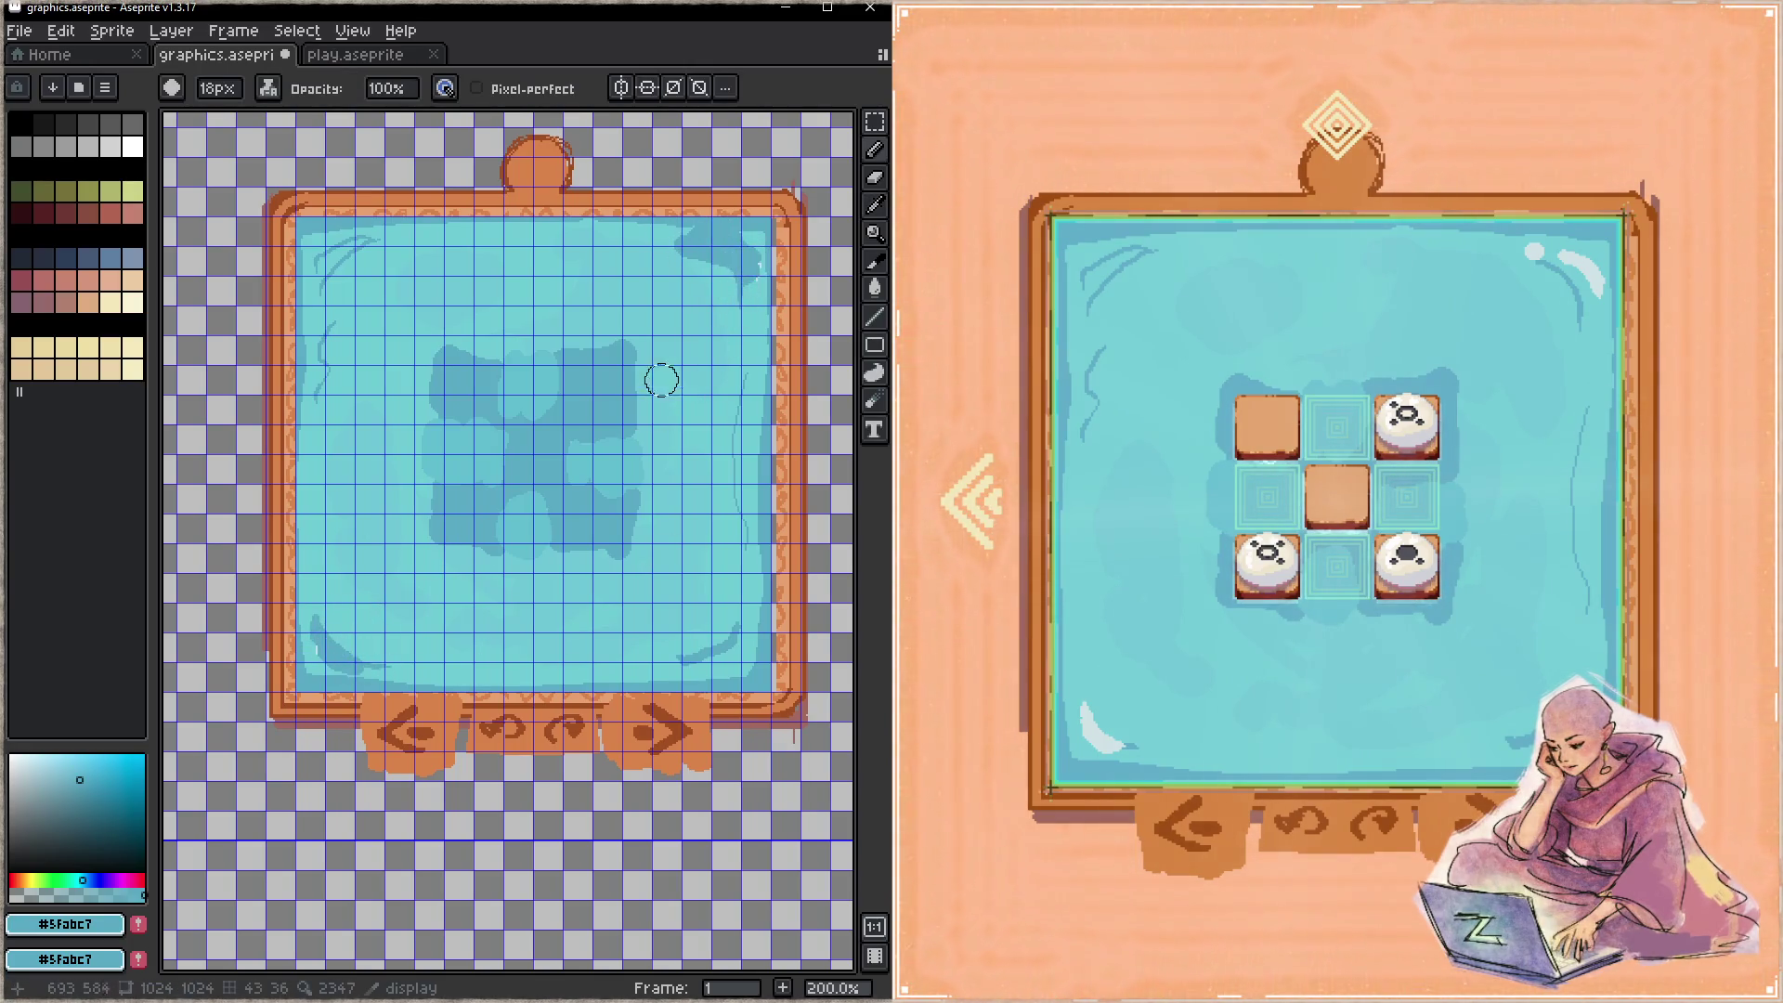
{"action": "left_click", "coordinate": [625, 449], "text": "alt"}
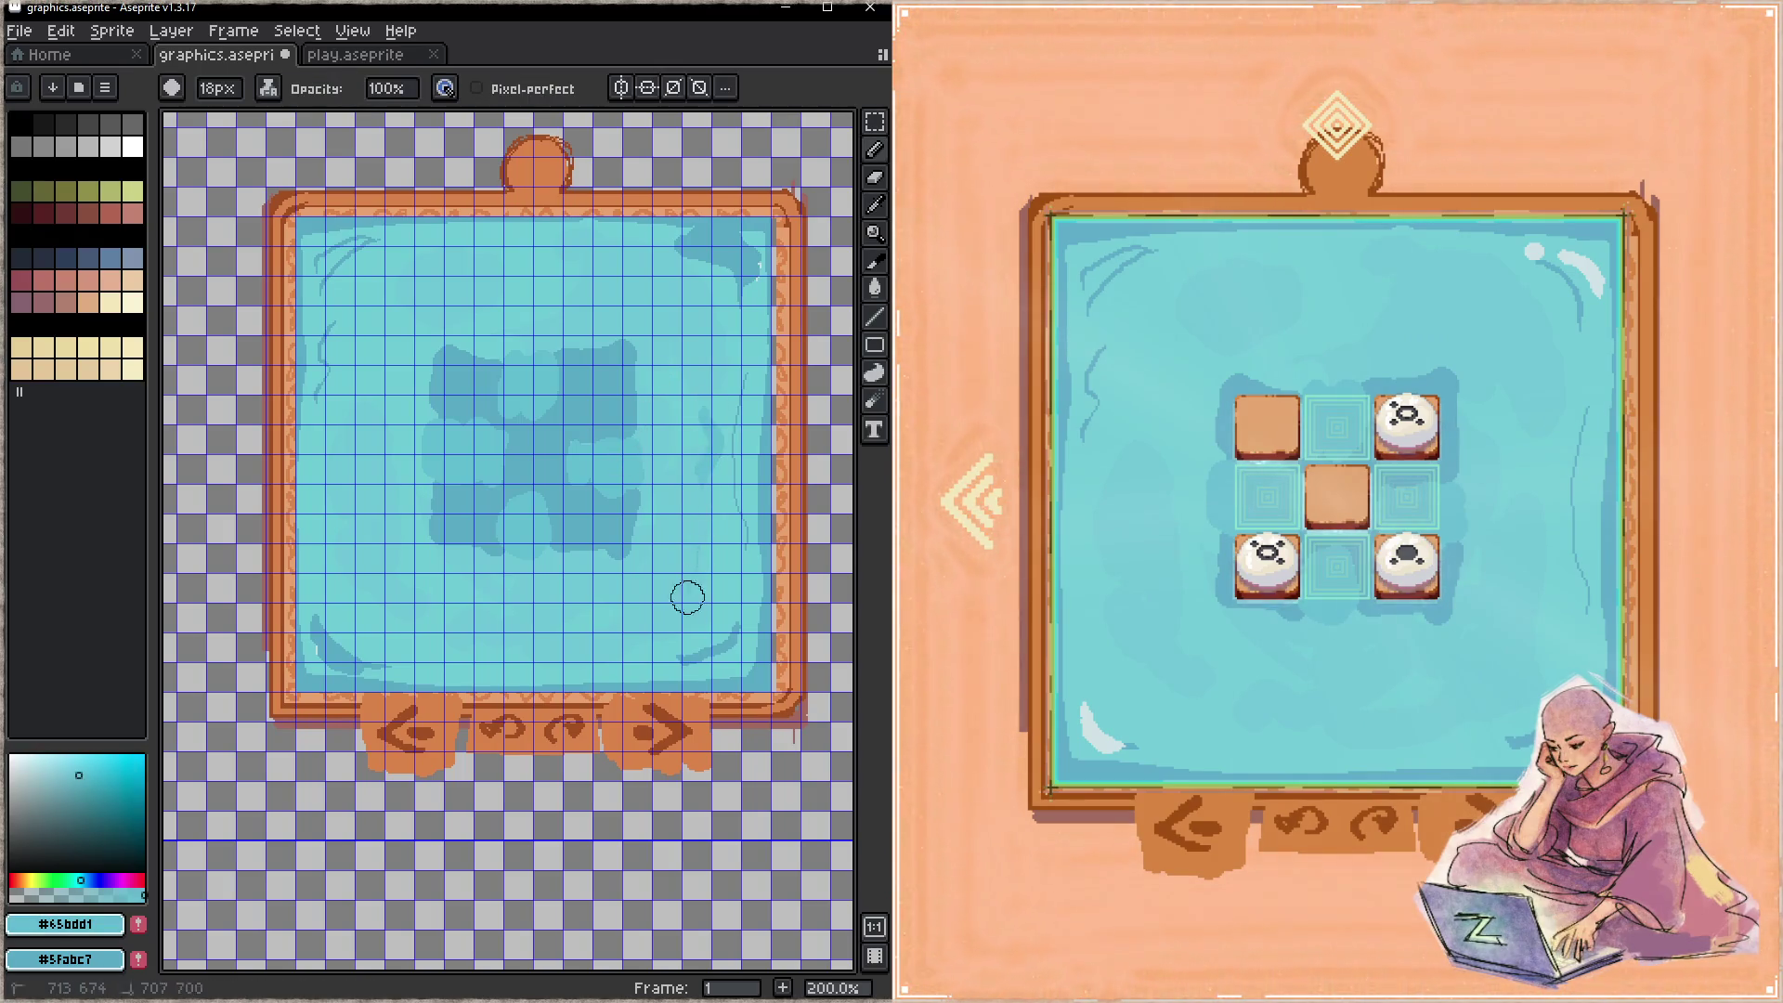
{"action": "key", "text": "ctrl+s"}
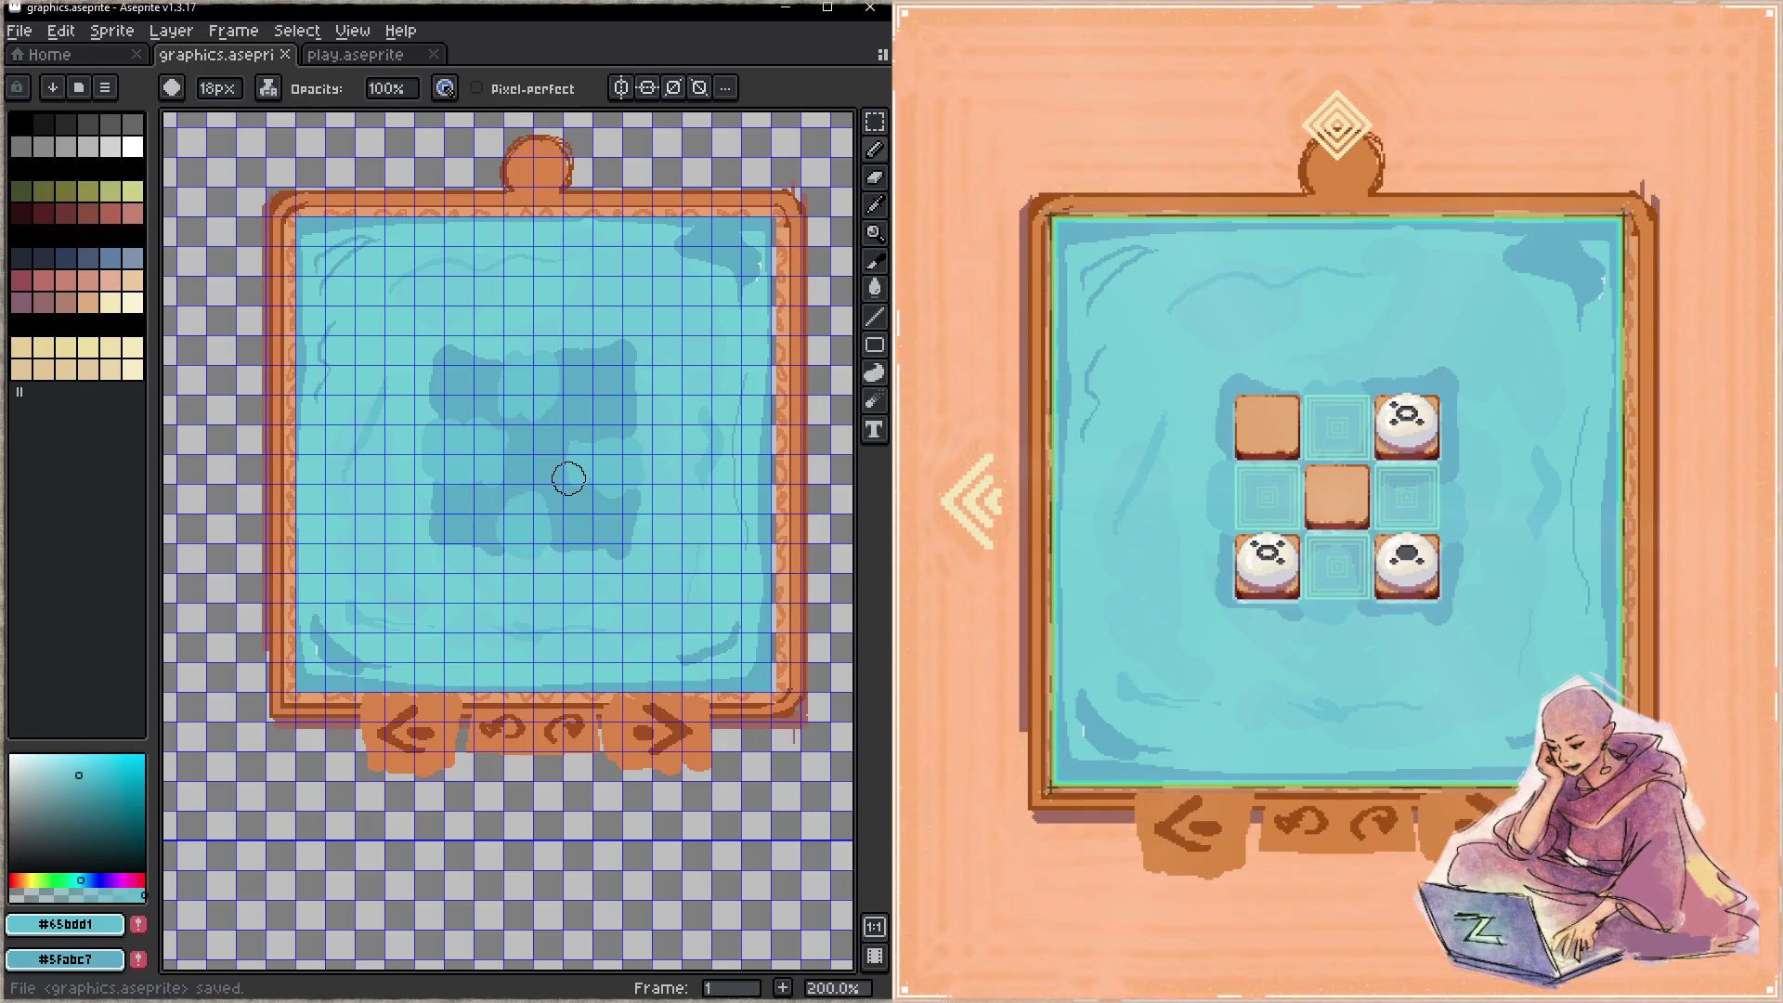
- Check the play sprite sheet, then touch up a frame-corner pixel in orange with a 1px brush
{"action": "left_click", "coordinate": [390, 56]}
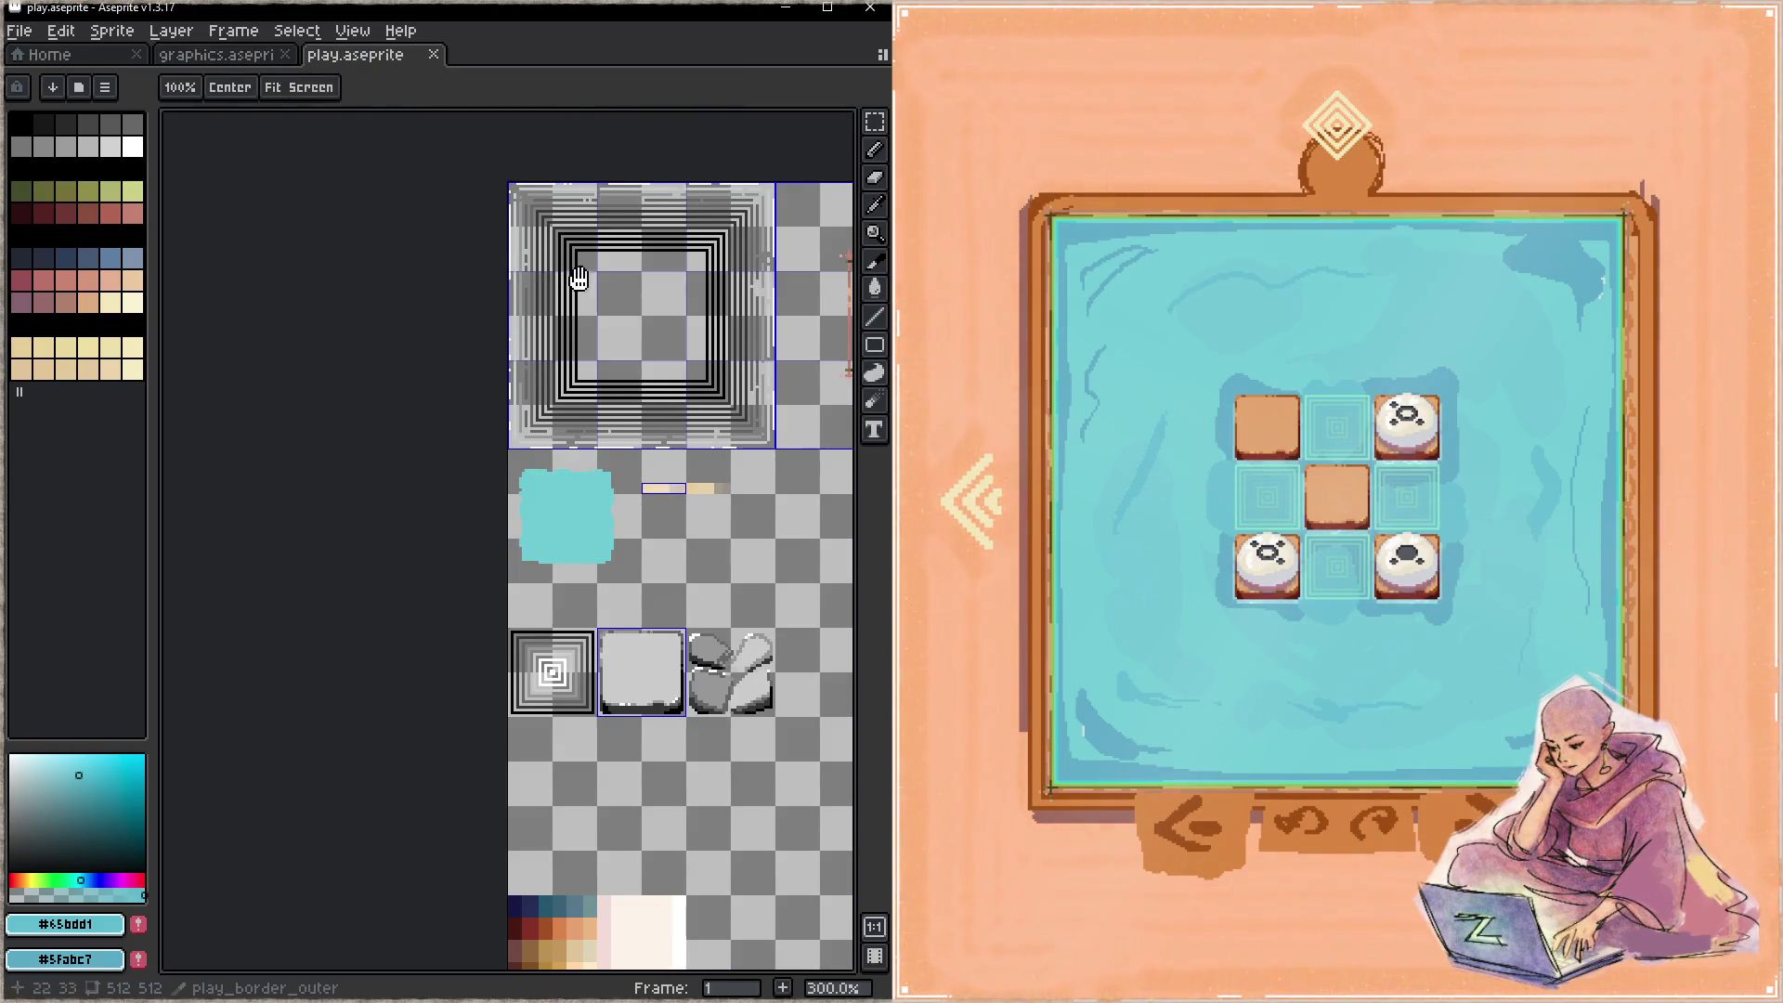
{"action": "left_click_drag", "start_coordinate": [563, 276], "coordinate": [433, 320]}
{"action": "key", "text": "ctrl+shift+Tab"}
{"action": "scroll", "coordinate": [613, 297], "scroll_direction": "up", "scroll_amount": 3}
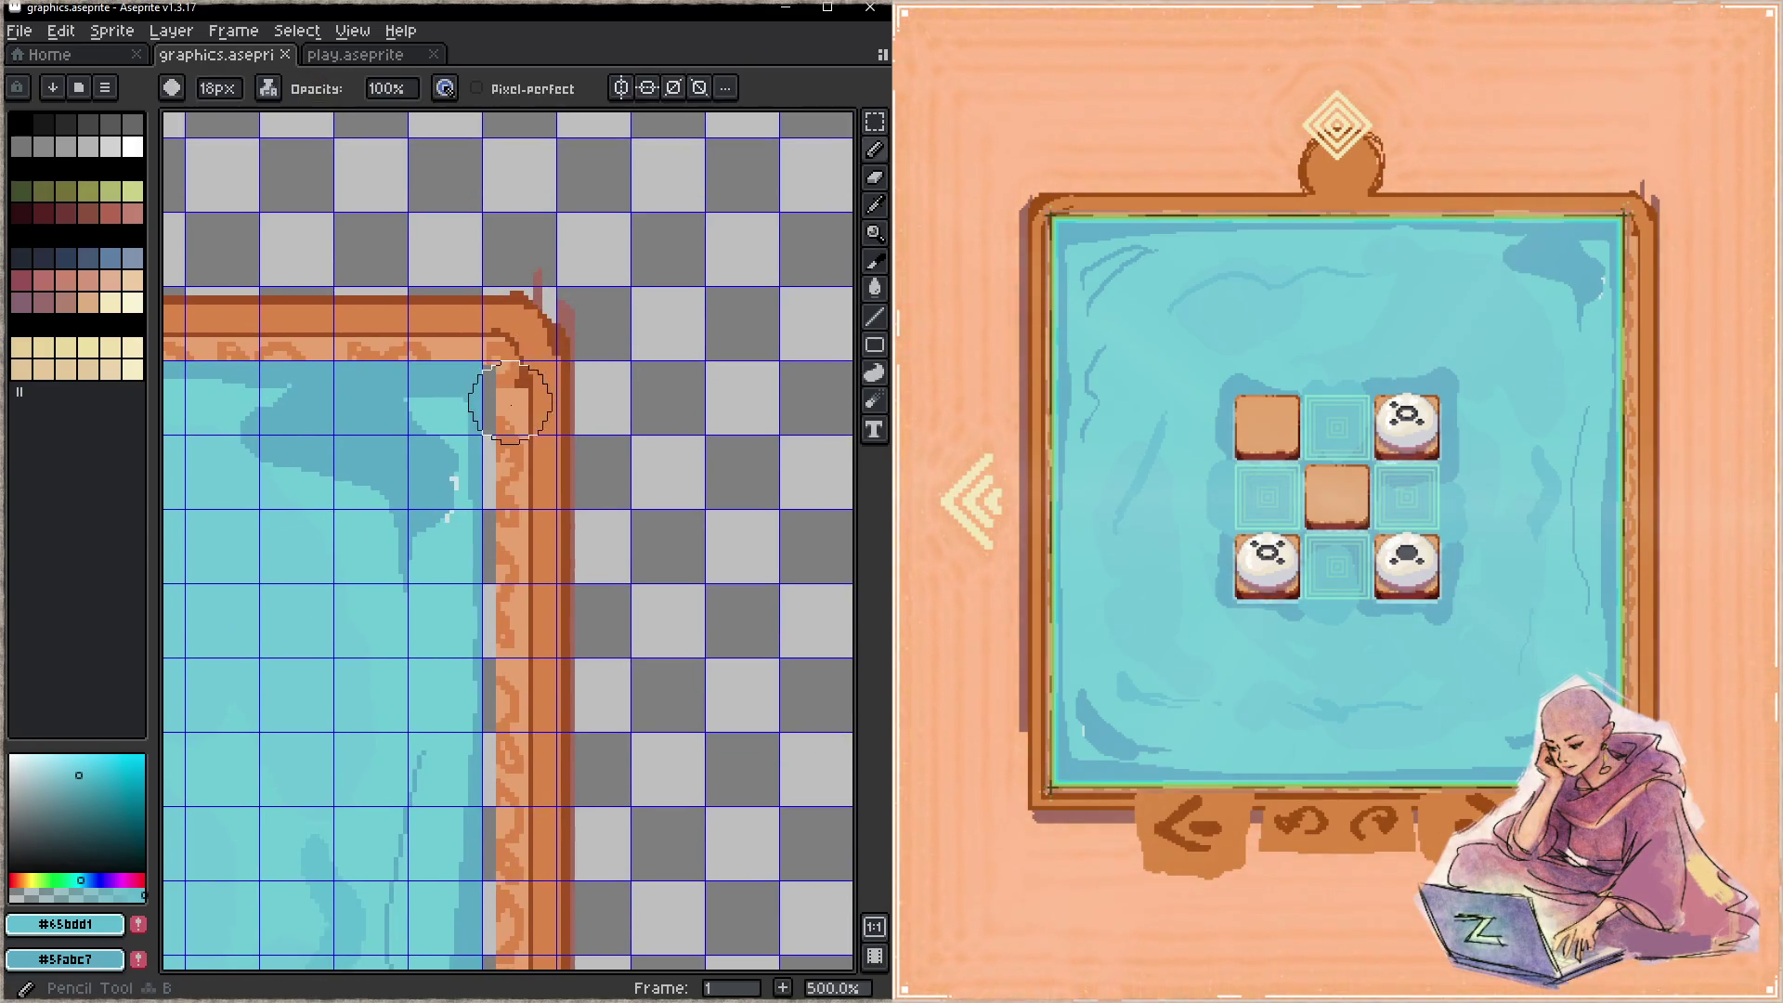
{"action": "left_click", "coordinate": [512, 402], "text": "alt"}
{"action": "key", "text": "minus"}
{"action": "key", "text": "minus"}
{"action": "key", "text": "minus"}
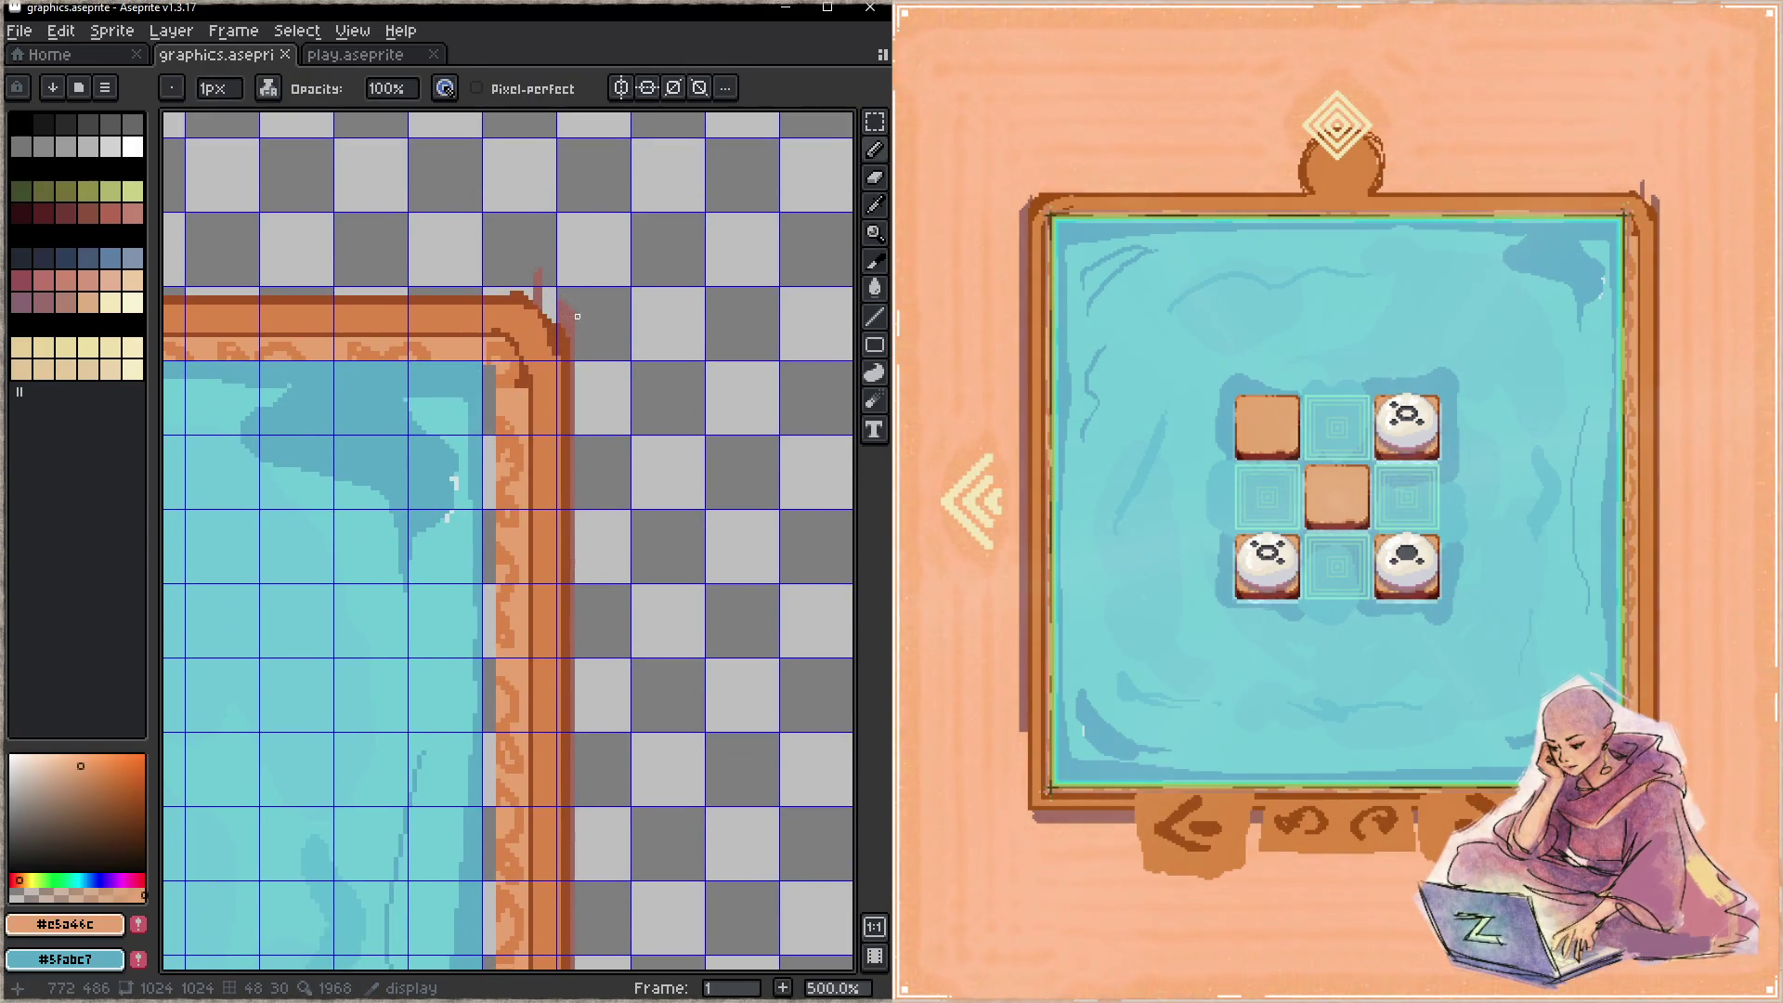
{"action": "left_click", "coordinate": [577, 320]}
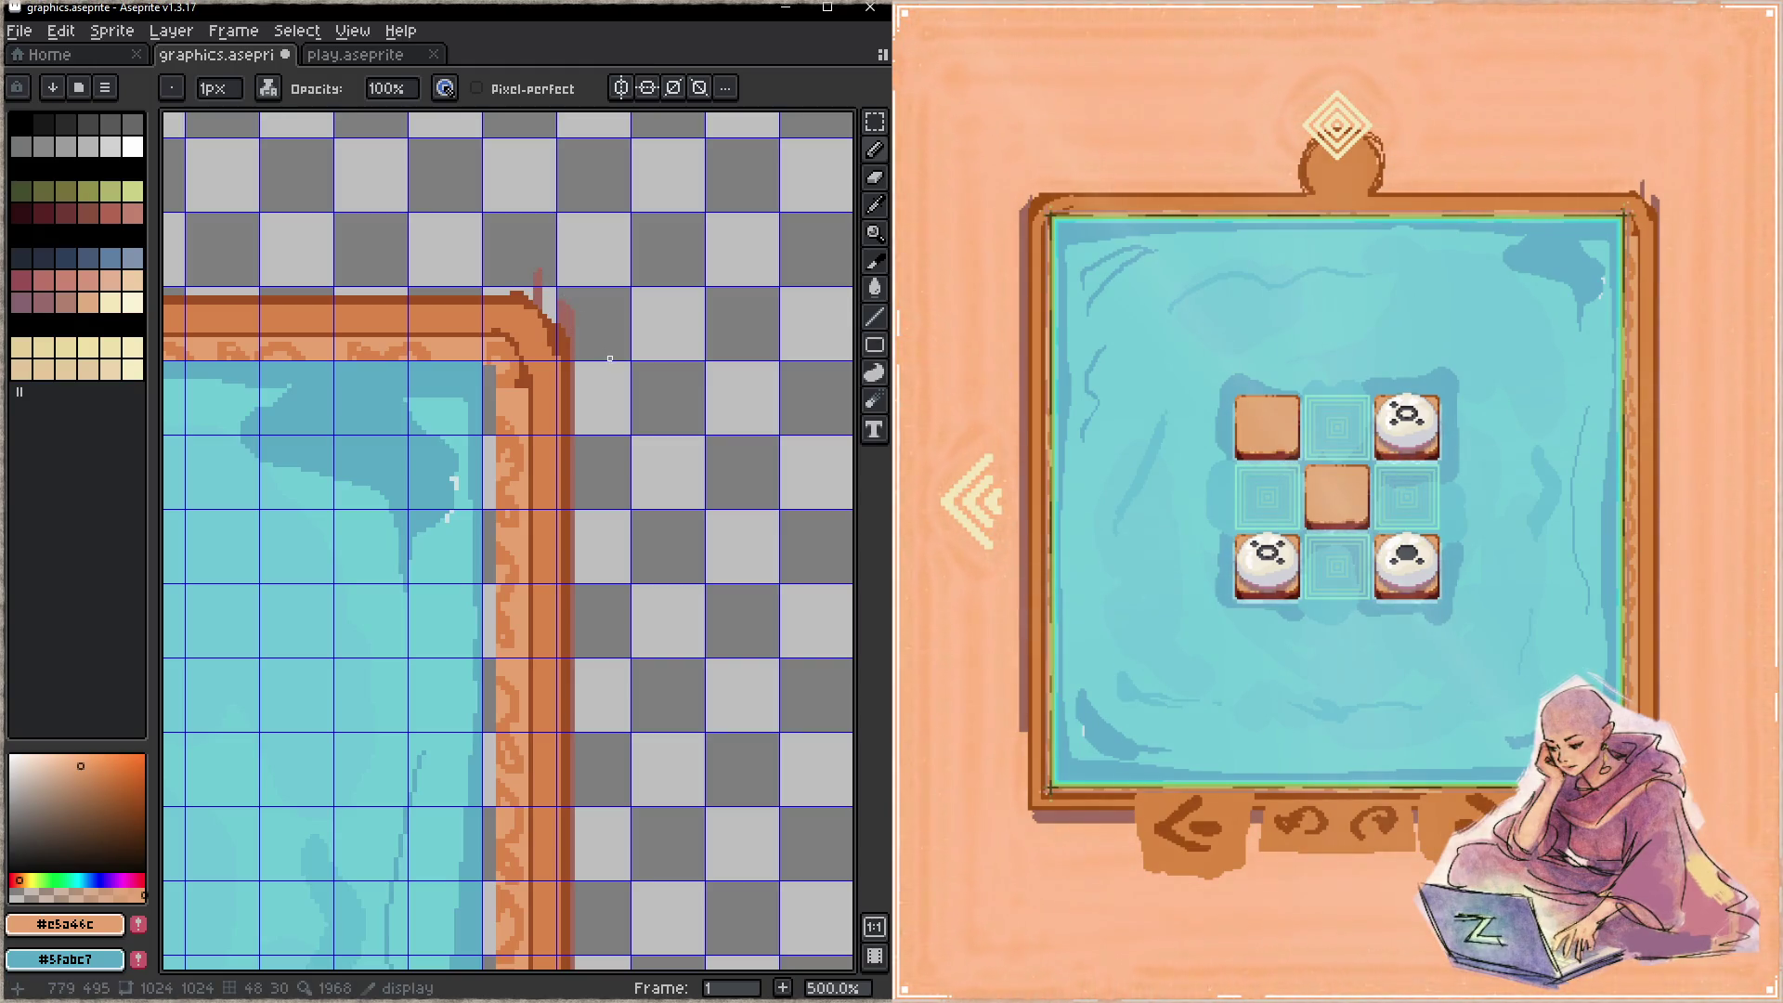
- Change the ink mode and sketch pale curved strokes at the frame's top-right corner, then save
{"action": "key", "text": "Tab"}
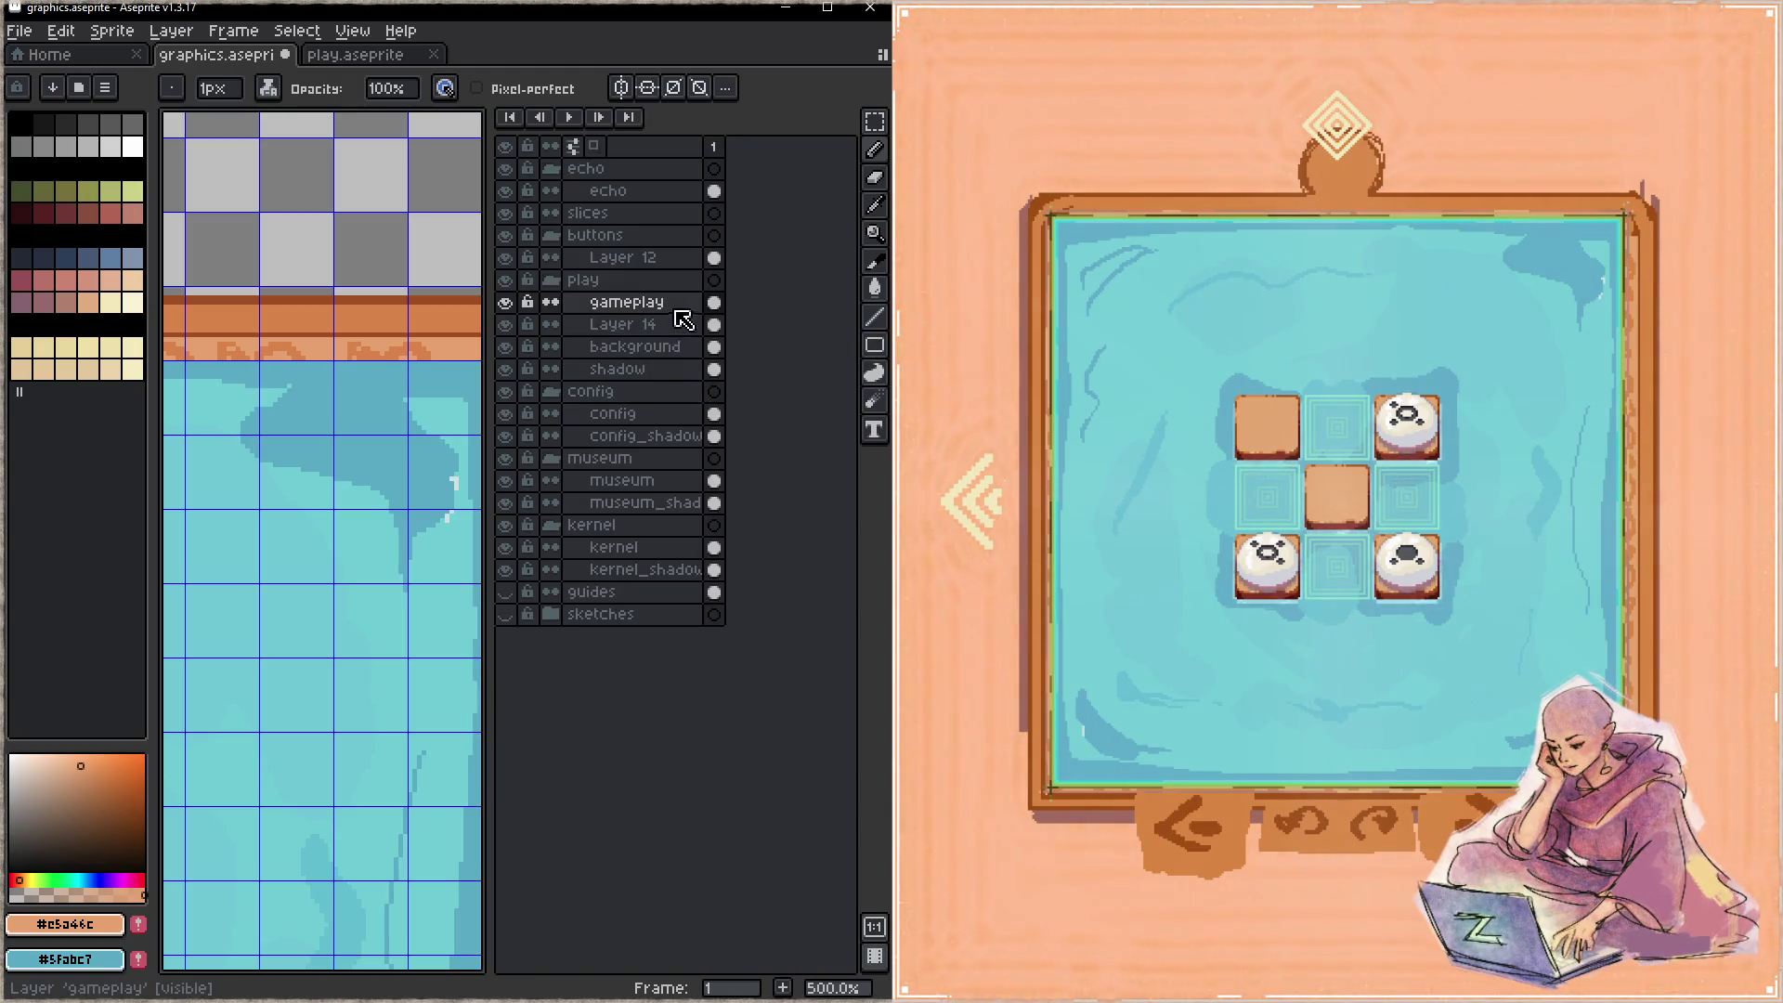
{"action": "key", "text": "Tab"}
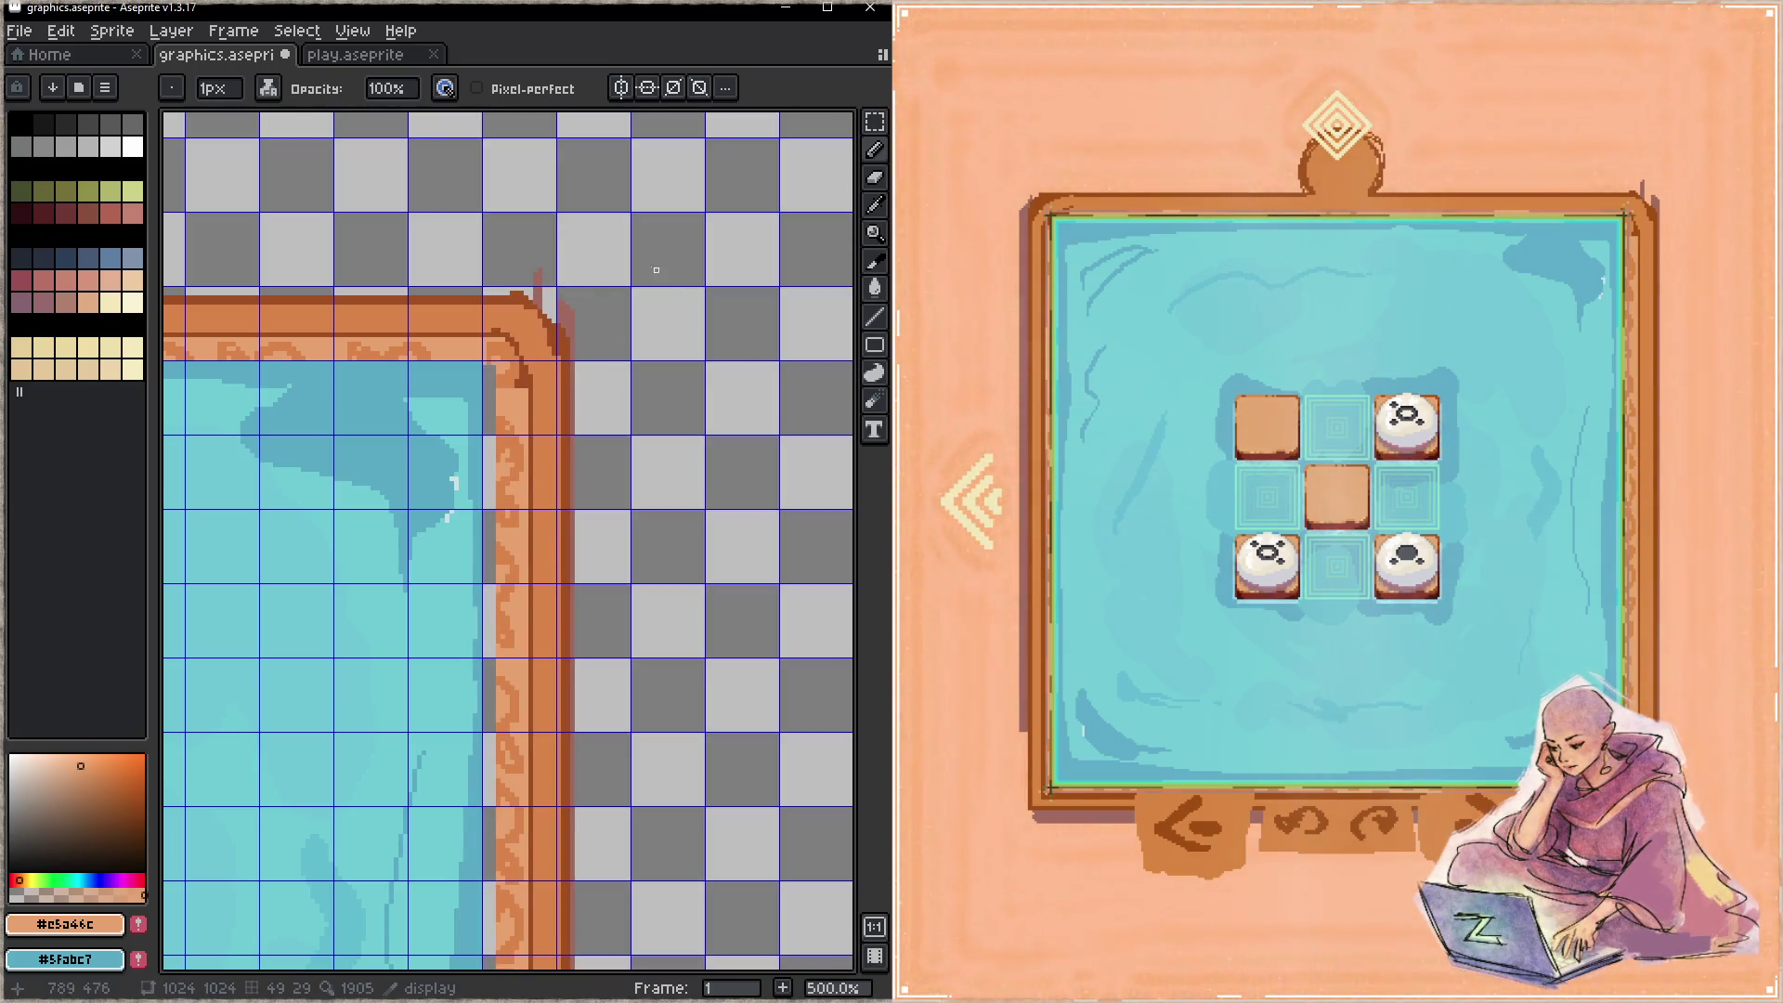
{"action": "left_click", "coordinate": [267, 87]}
{"action": "left_click", "coordinate": [297, 163]}
{"action": "mouse_move", "coordinate": [534, 278]}
{"action": "left_mouse_down"}
{"action": "mouse_move", "coordinate": [580, 353]}
{"action": "mouse_move", "coordinate": [561, 290]}
{"action": "mouse_move", "coordinate": [599, 339]}
{"action": "left_mouse_up"}
{"action": "key", "text": "z"}
{"action": "key", "text": "ctrl+s"}
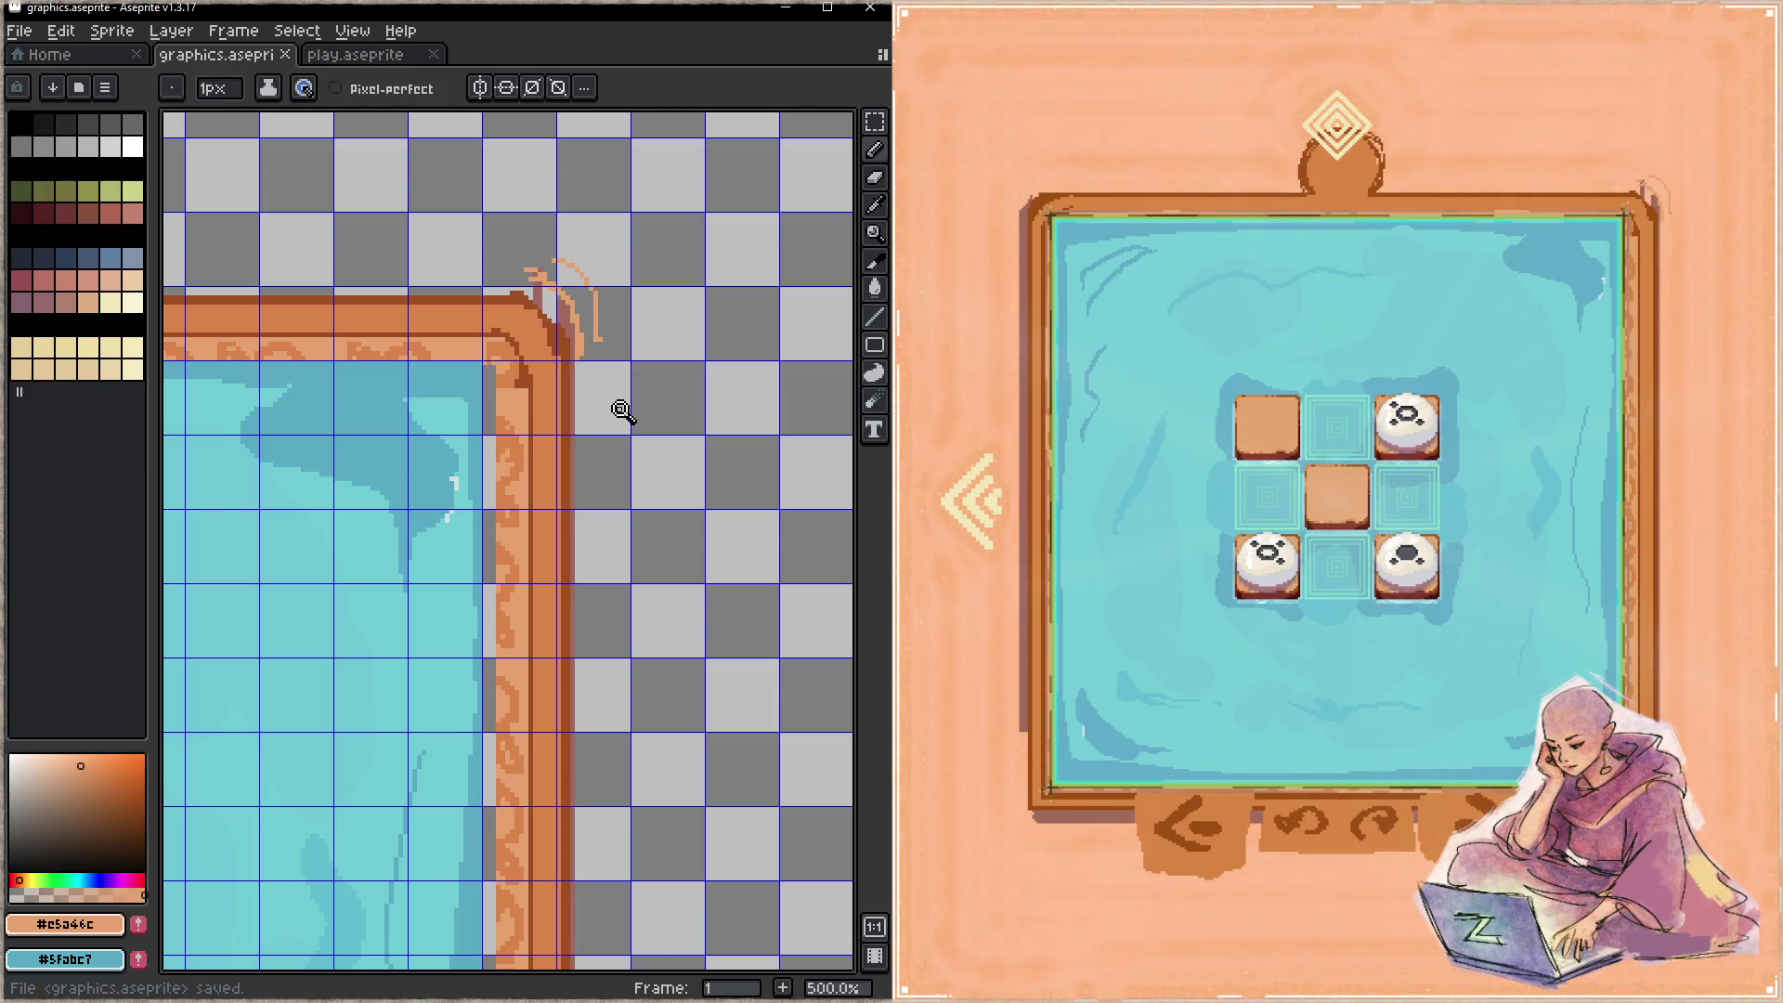
{"action": "key", "text": "z"}
{"action": "scroll", "coordinate": [595, 390], "scroll_direction": "down", "scroll_amount": 1}
{"action": "scroll", "coordinate": [625, 426], "scroll_direction": "down", "scroll_amount": 3}
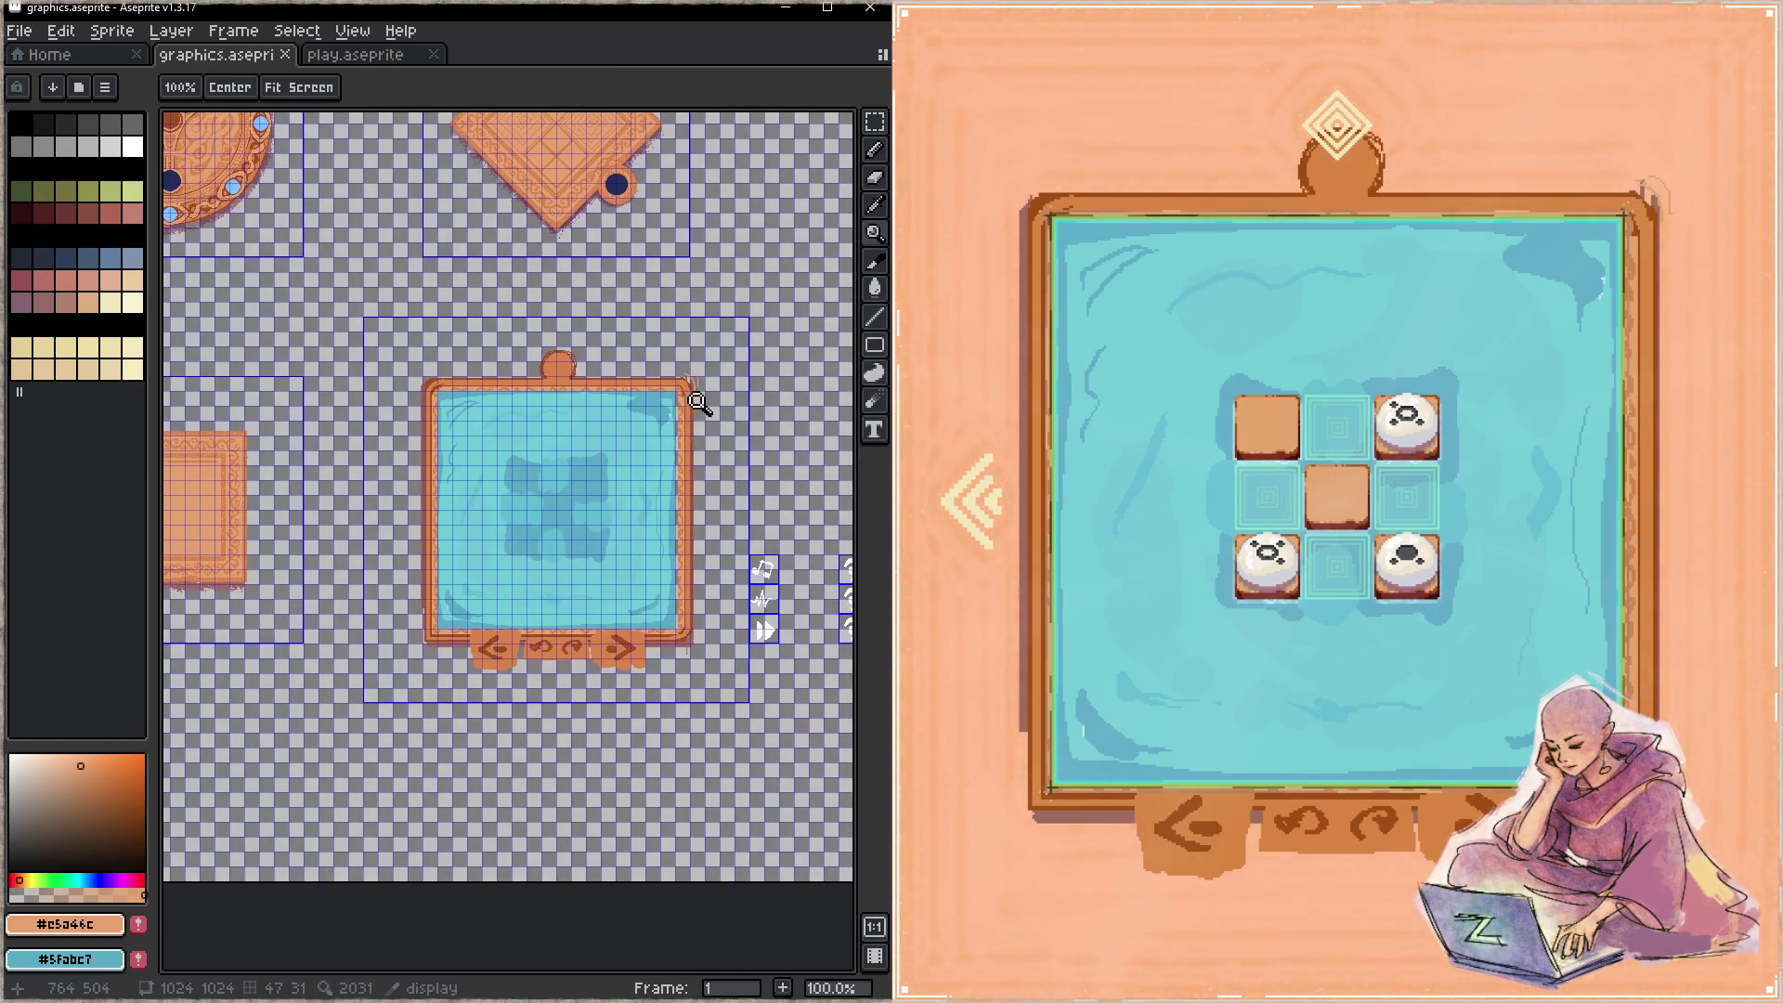
- Draw orange outline lines up the frame's right edge and along its top, then save
{"action": "scroll", "coordinate": [698, 402], "scroll_direction": "up", "scroll_amount": 2}
{"action": "key", "text": "b"}
{"action": "left_click", "coordinate": [771, 300]}
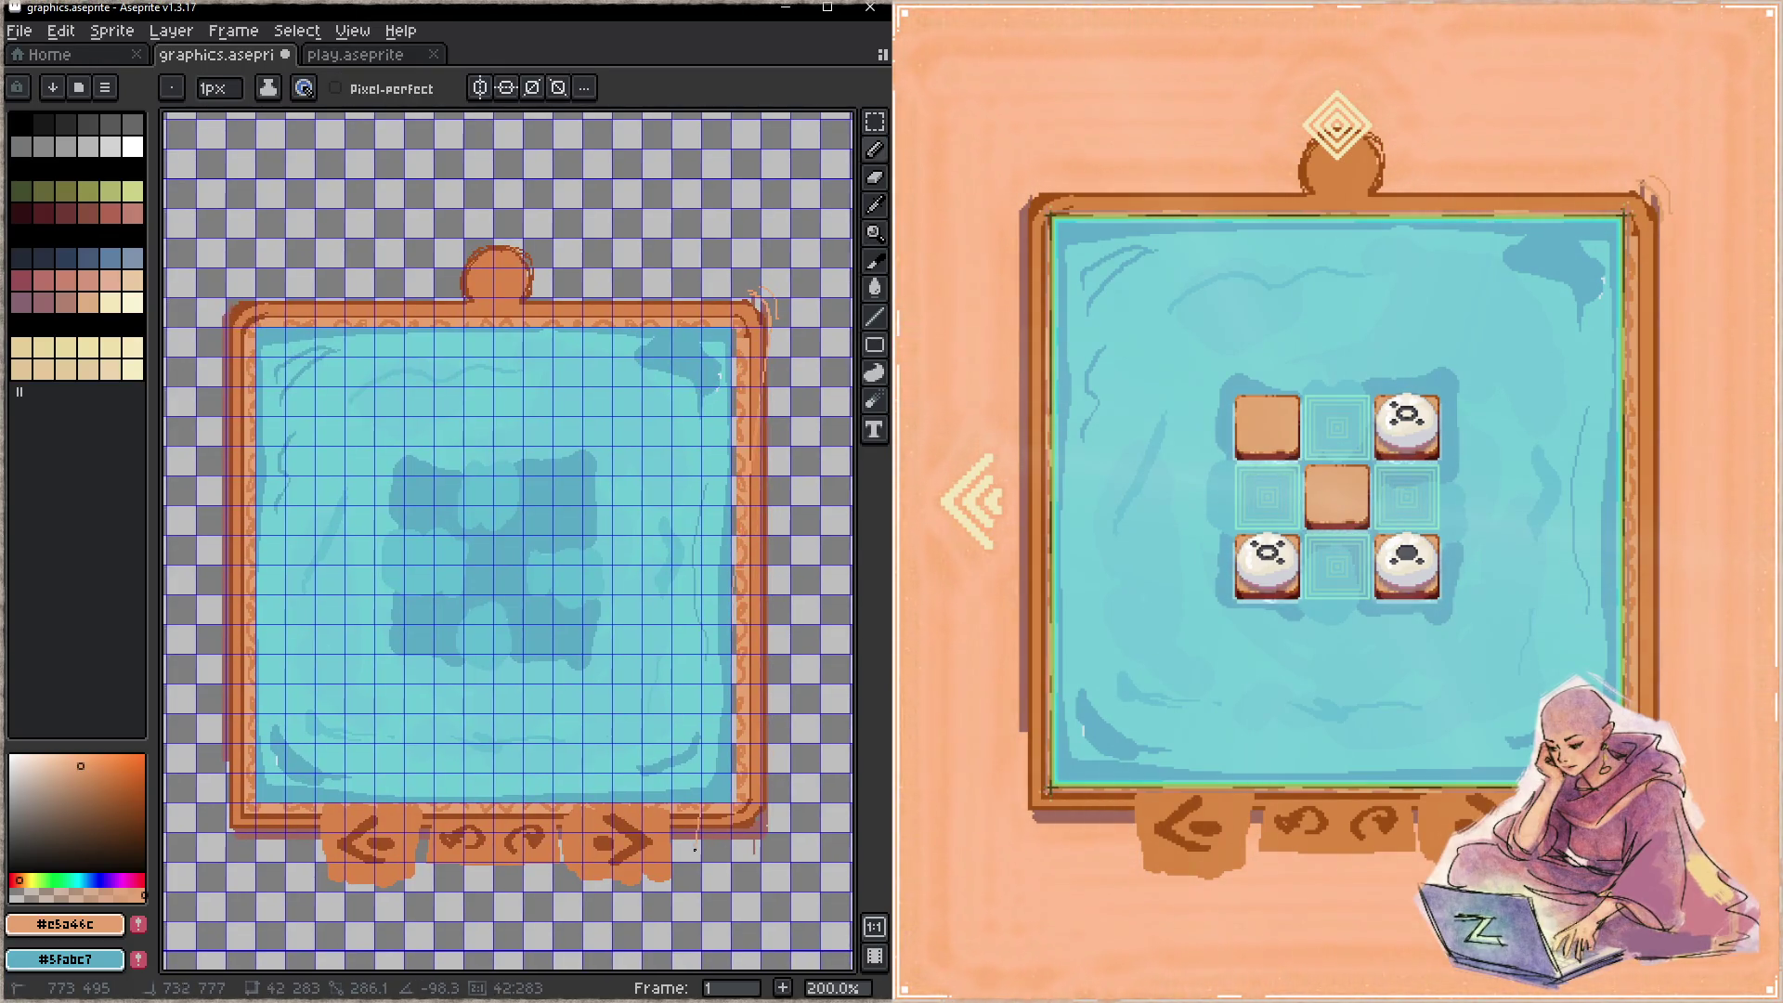
{"action": "mouse_move", "coordinate": [779, 847]}
{"action": "left_mouse_down"}
{"action": "mouse_move", "coordinate": [795, 641]}
{"action": "mouse_move", "coordinate": [760, 297]}
{"action": "left_mouse_up"}
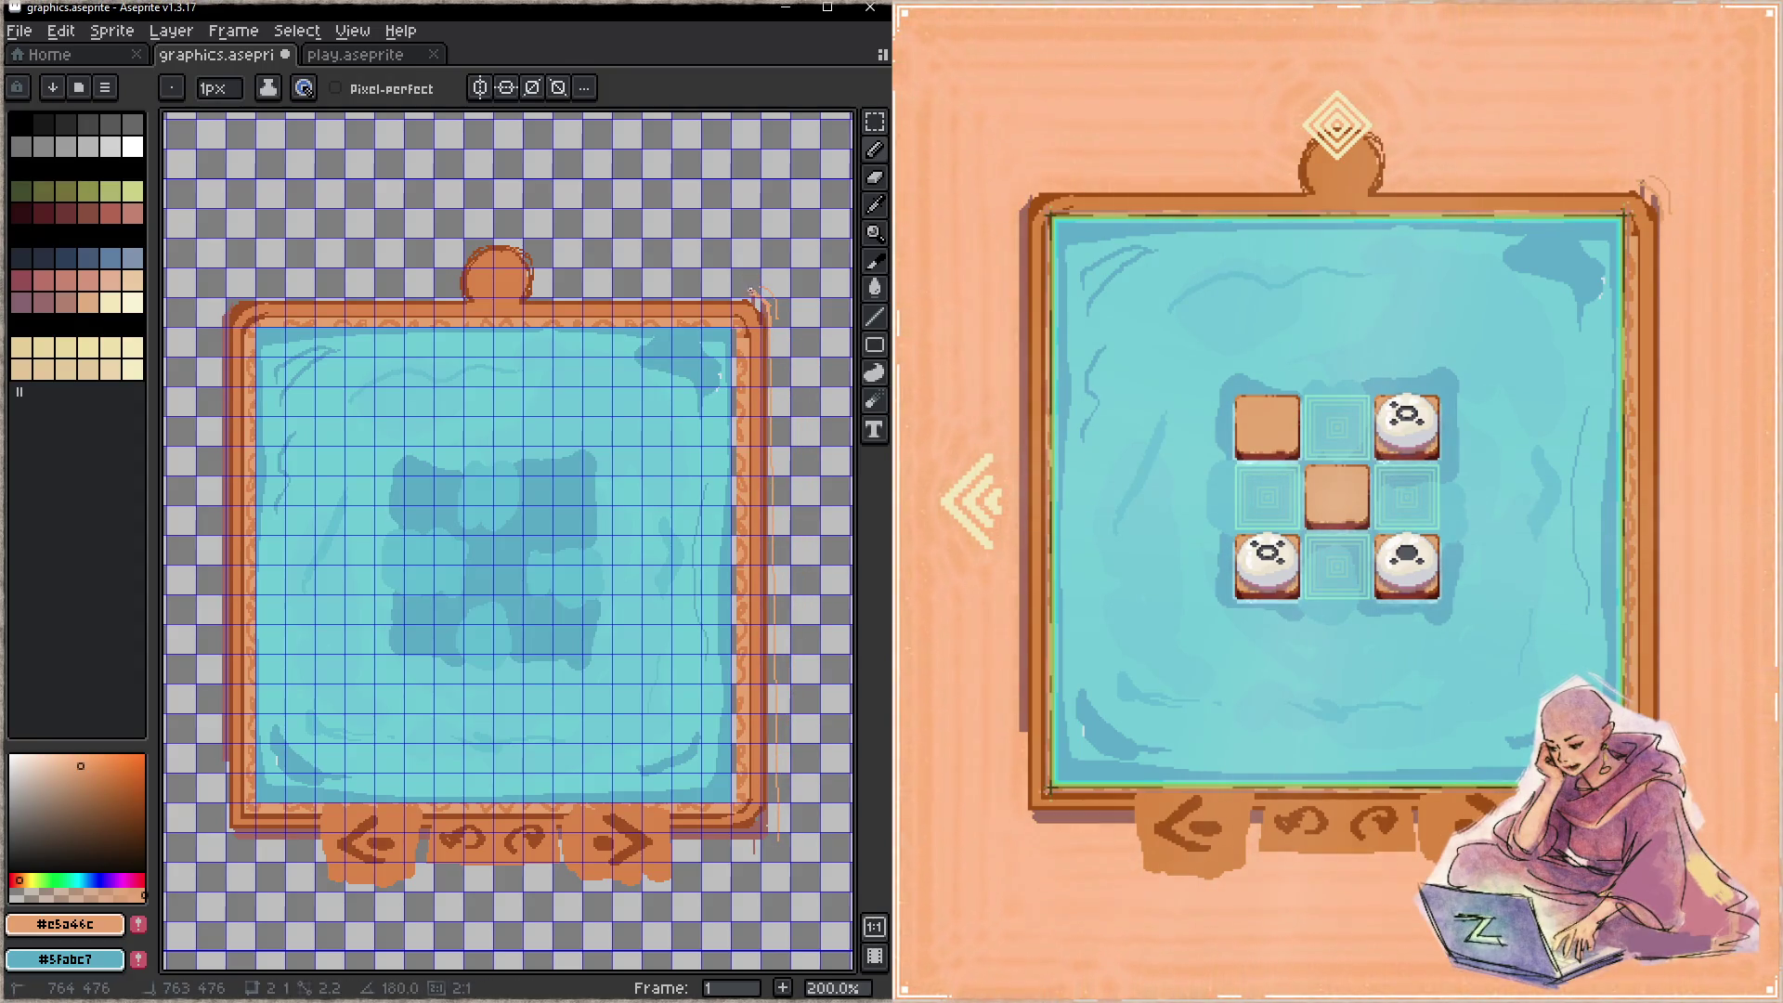
{"action": "left_click_drag", "start_coordinate": [577, 295], "coordinate": [548, 293]}
{"action": "key", "text": "ctrl+s"}
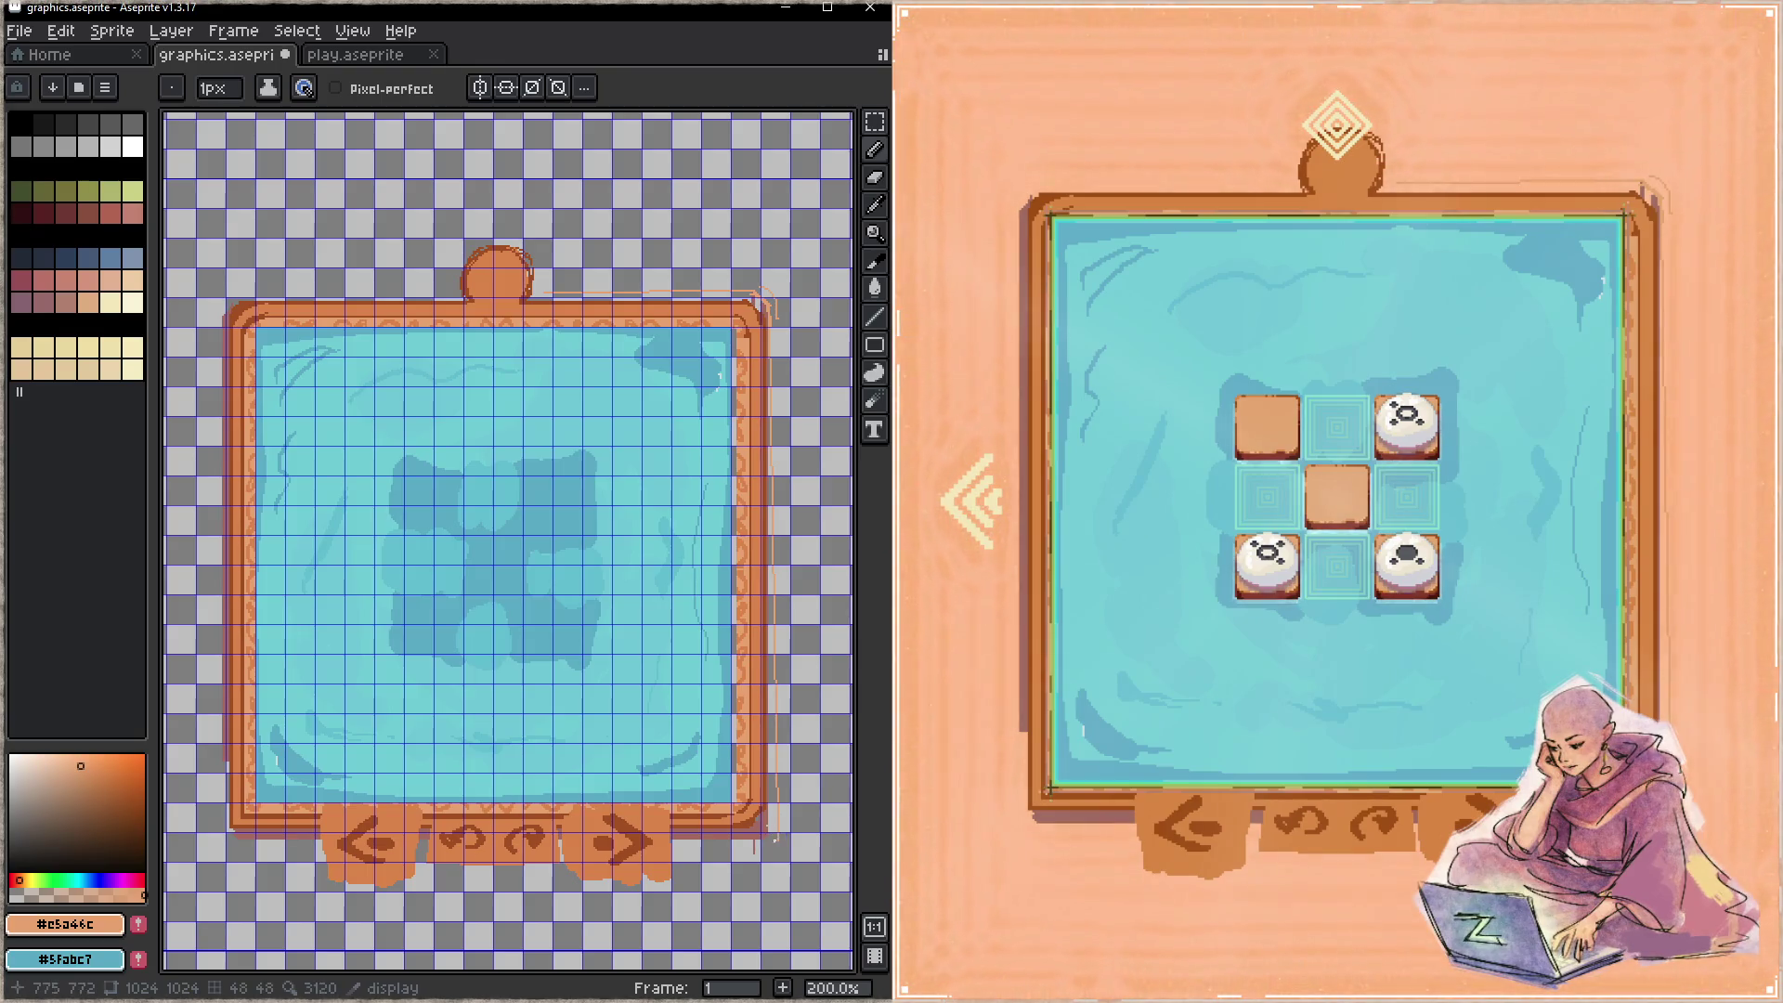
- Continue the outline along the bottom and left edges and over the top knob, then save
{"action": "left_click", "coordinate": [678, 847], "text": "shift"}
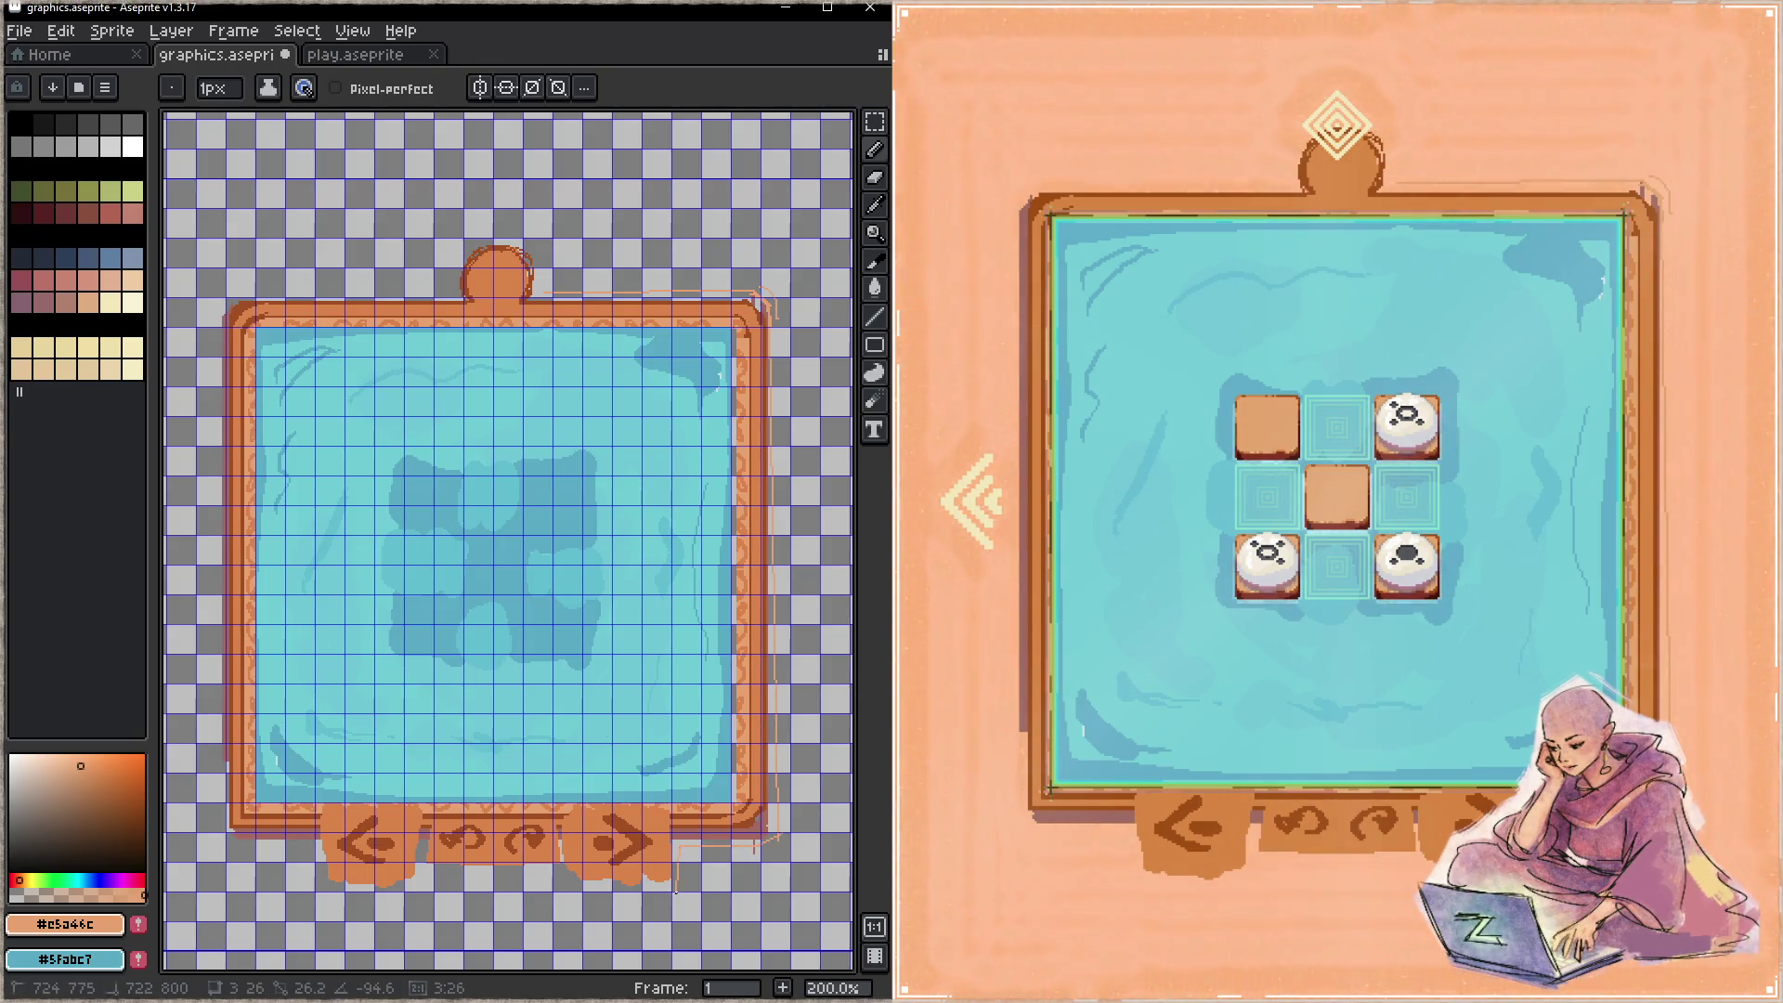
{"action": "left_click", "coordinate": [421, 870], "text": "shift"}
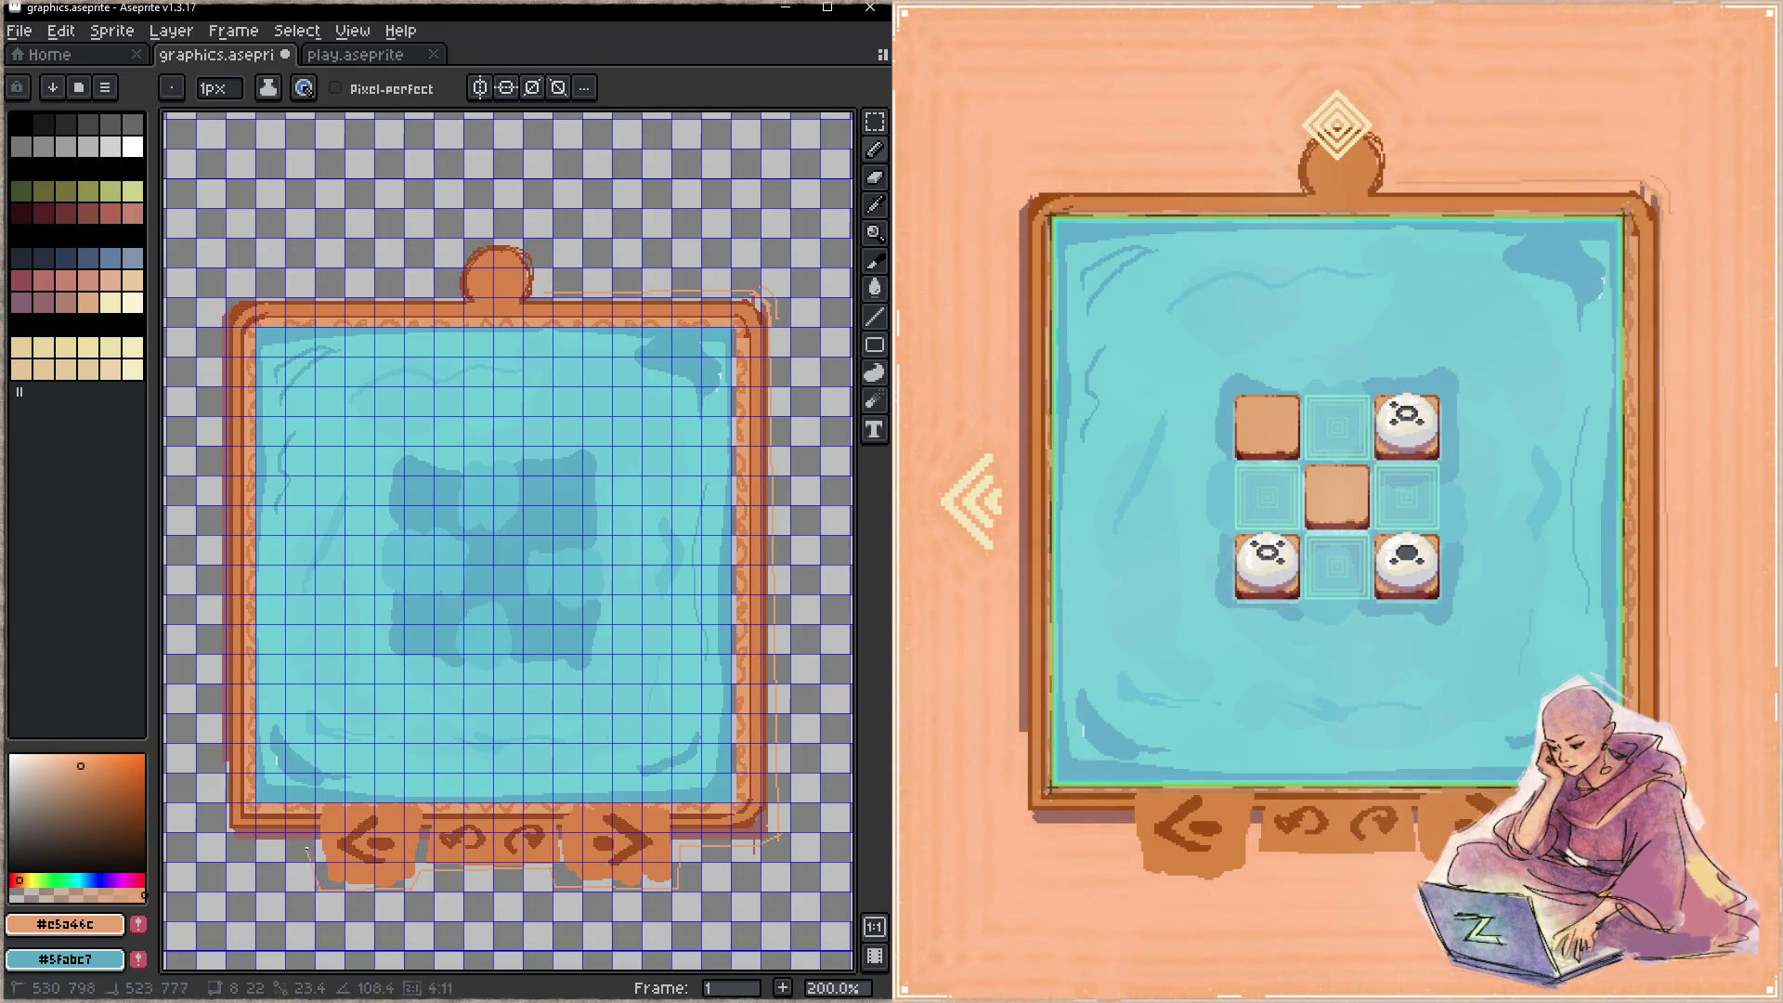
{"action": "left_click", "coordinate": [206, 835], "text": "shift"}
{"action": "left_click", "coordinate": [218, 291], "text": "shift"}
{"action": "left_click", "coordinate": [439, 289], "text": "shift"}
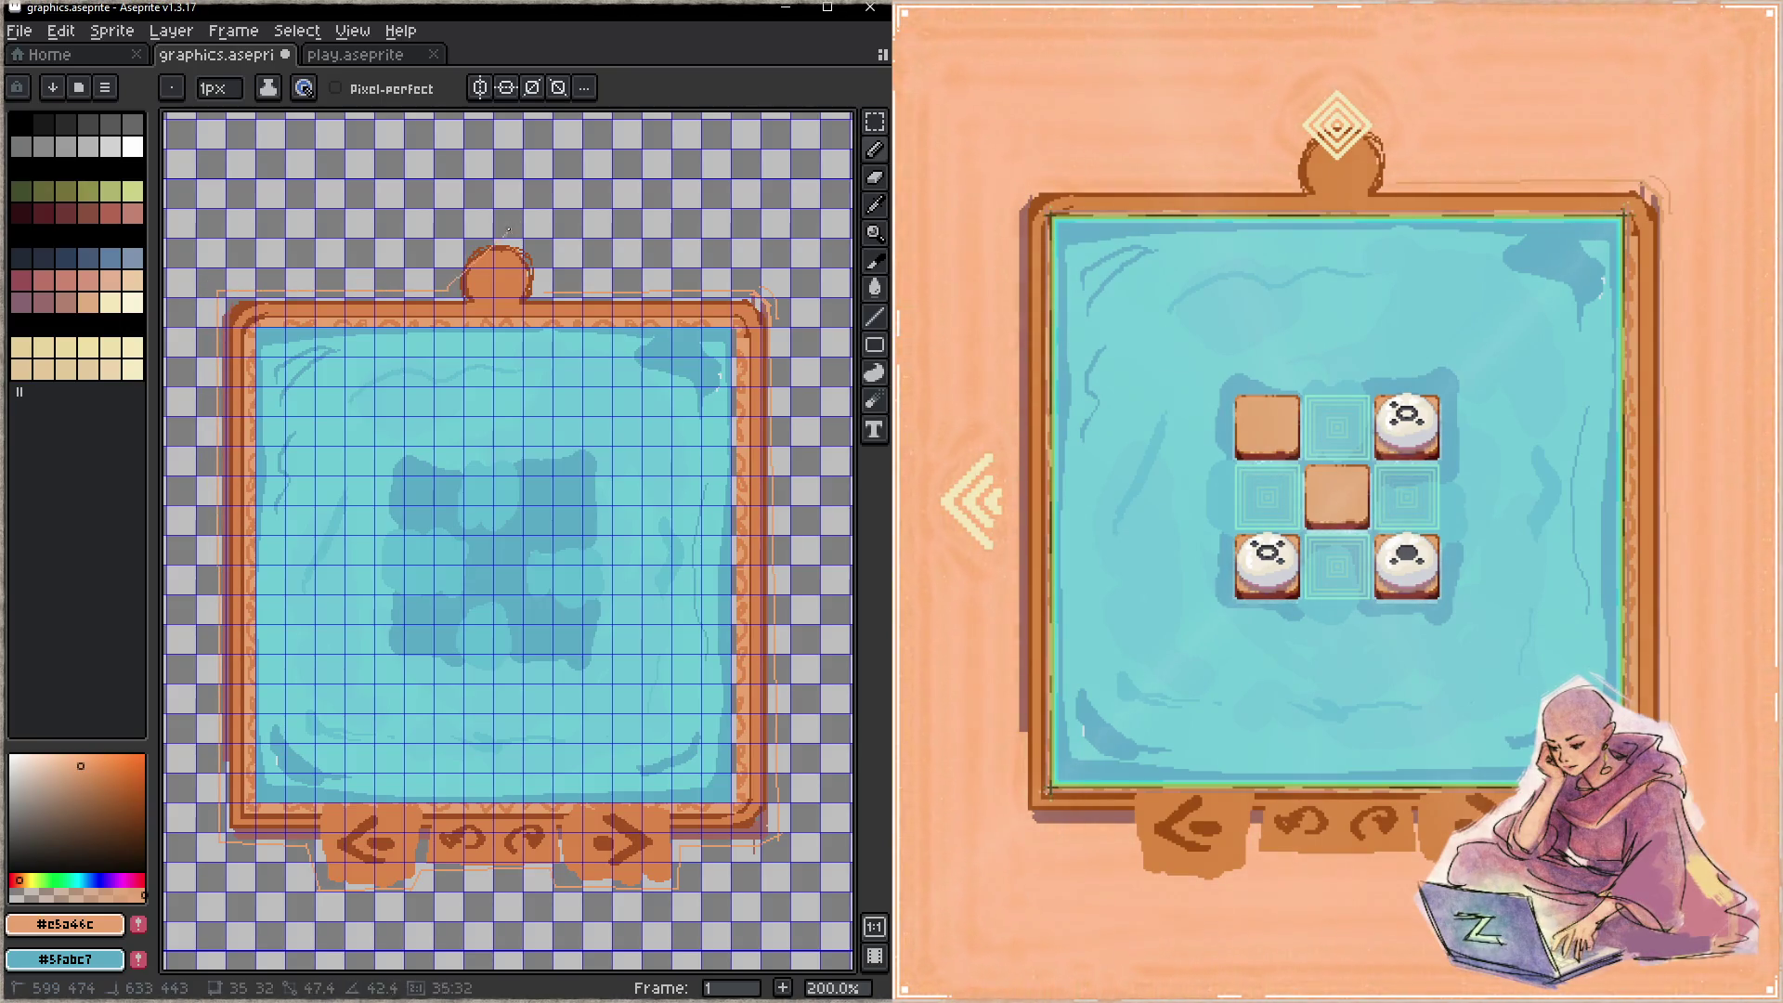
{"action": "left_click", "coordinate": [461, 249], "text": "shift"}
{"action": "left_click", "coordinate": [501, 233], "text": "shift"}
{"action": "left_click", "coordinate": [542, 259], "text": "shift"}
{"action": "key", "text": "ctrl+s"}
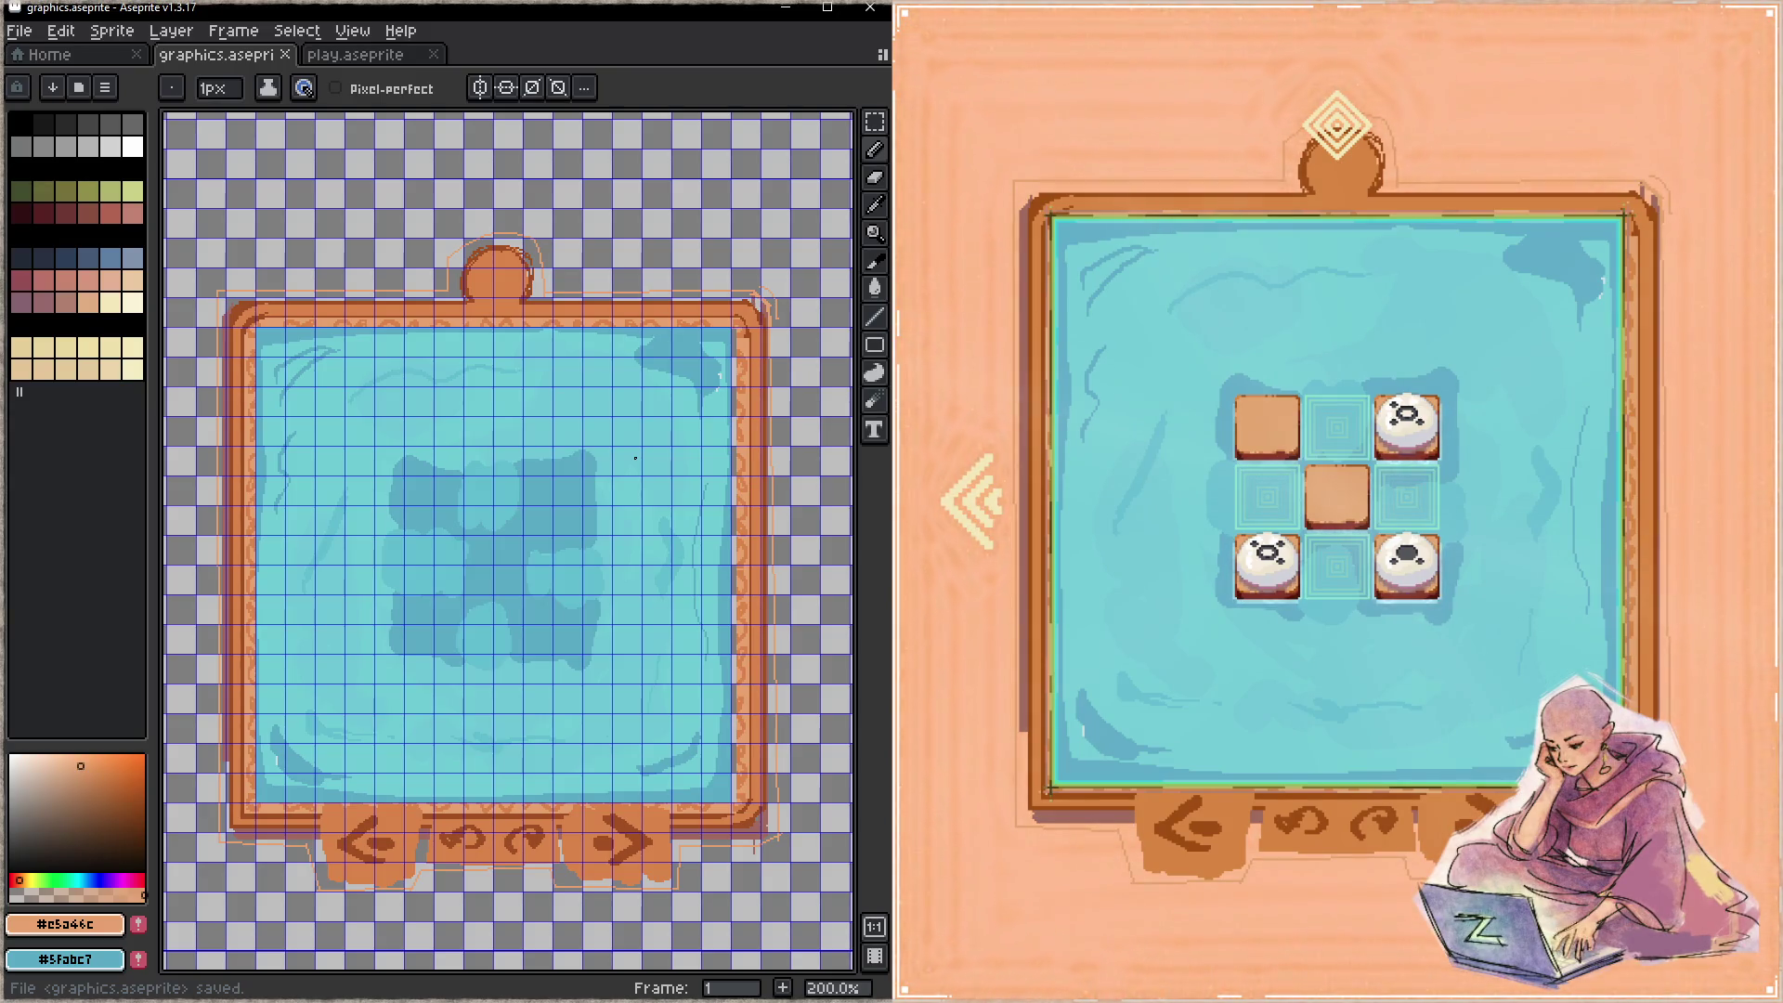
- Step the game up to taller levels, then to a wider eight-column level
{"action": "left_click", "coordinate": [1027, 907]}
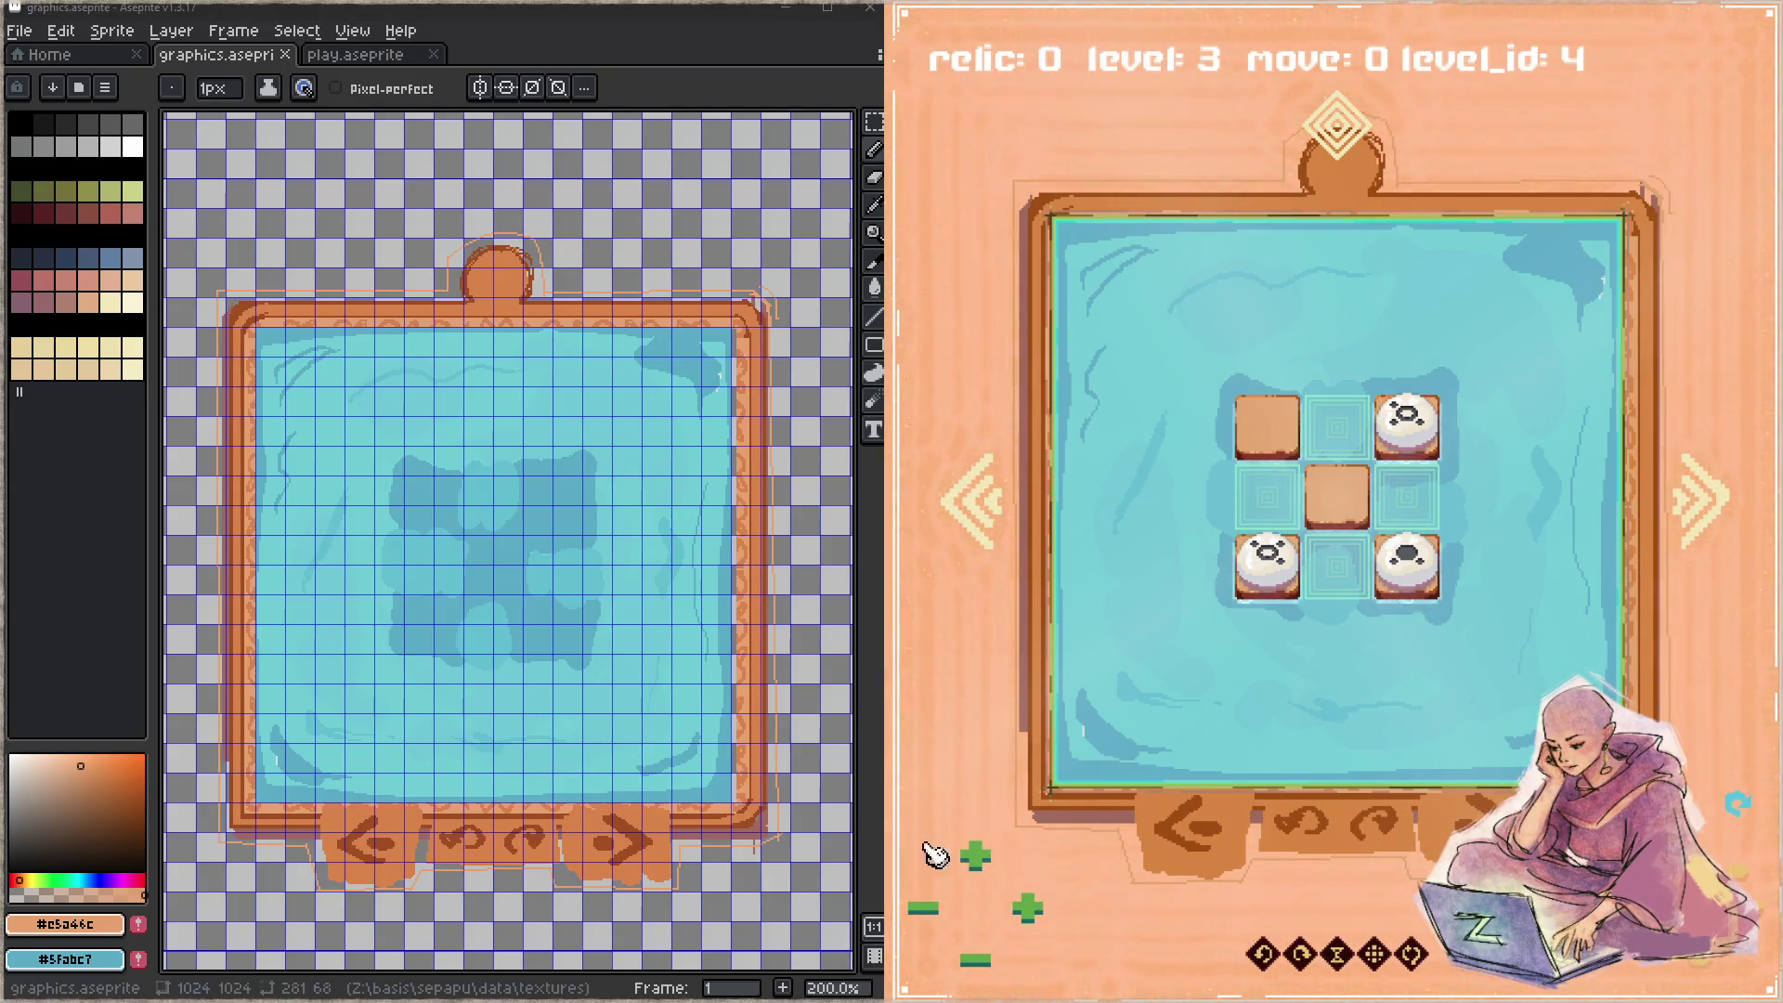
{"action": "left_click", "coordinate": [987, 855]}
{"action": "left_click", "coordinate": [986, 855]}
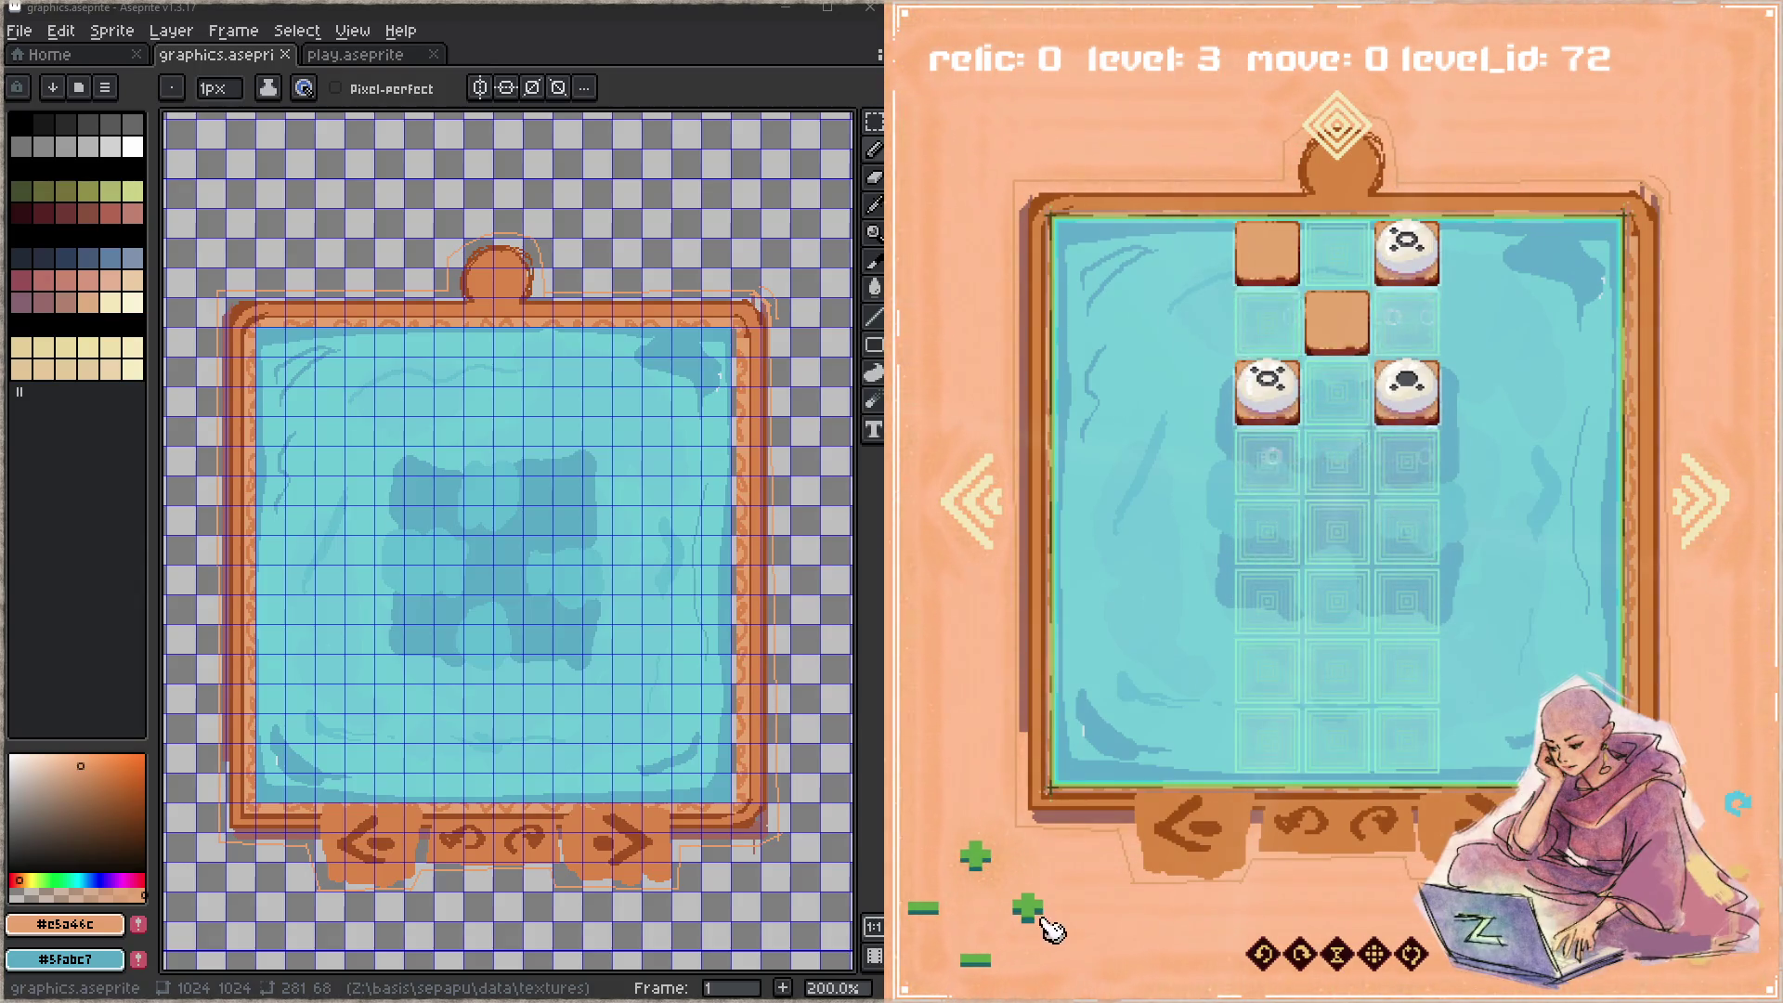
{"action": "left_click", "coordinate": [1029, 909]}
{"action": "left_click", "coordinate": [1029, 909]}
{"action": "left_click", "coordinate": [1029, 909]}
{"action": "left_click", "coordinate": [1029, 910]}
{"action": "left_click", "coordinate": [1029, 910]}
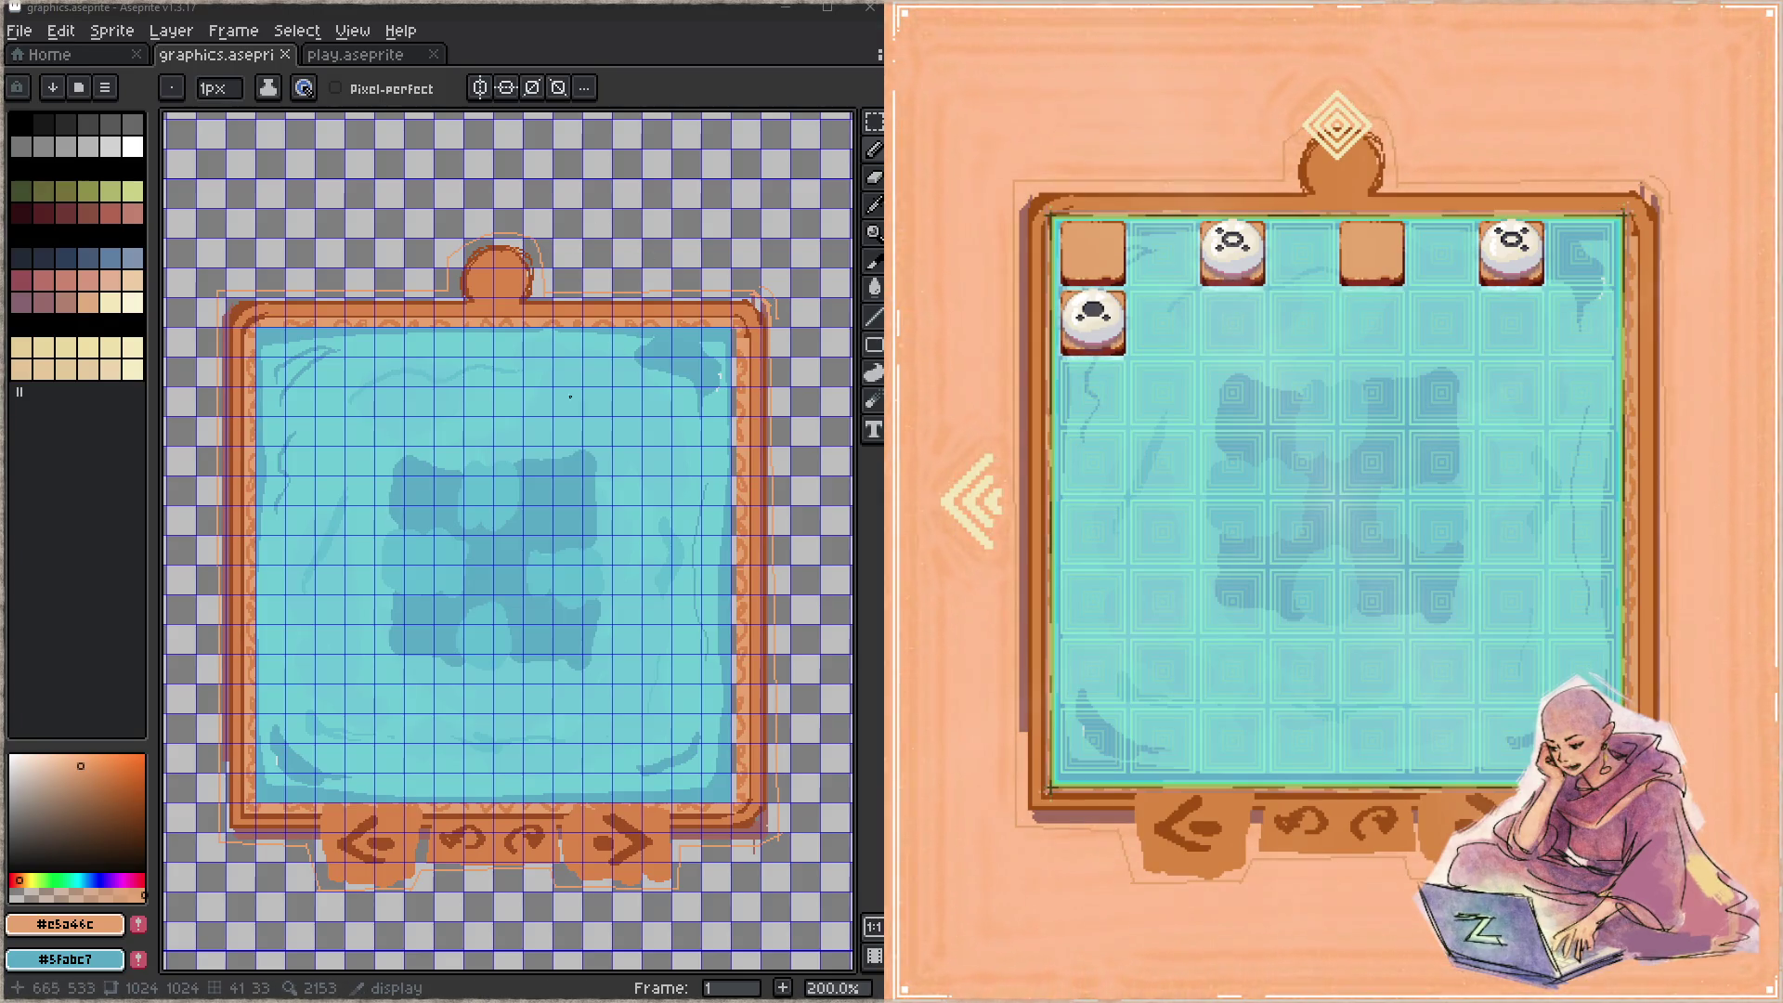
{"action": "left_click_drag", "start_coordinate": [523, 492], "coordinate": [556, 455]}
- With a 13px brush in the water blue, paint three shadow blocks along the water's top edge
{"action": "left_click", "coordinate": [555, 455], "text": "alt"}
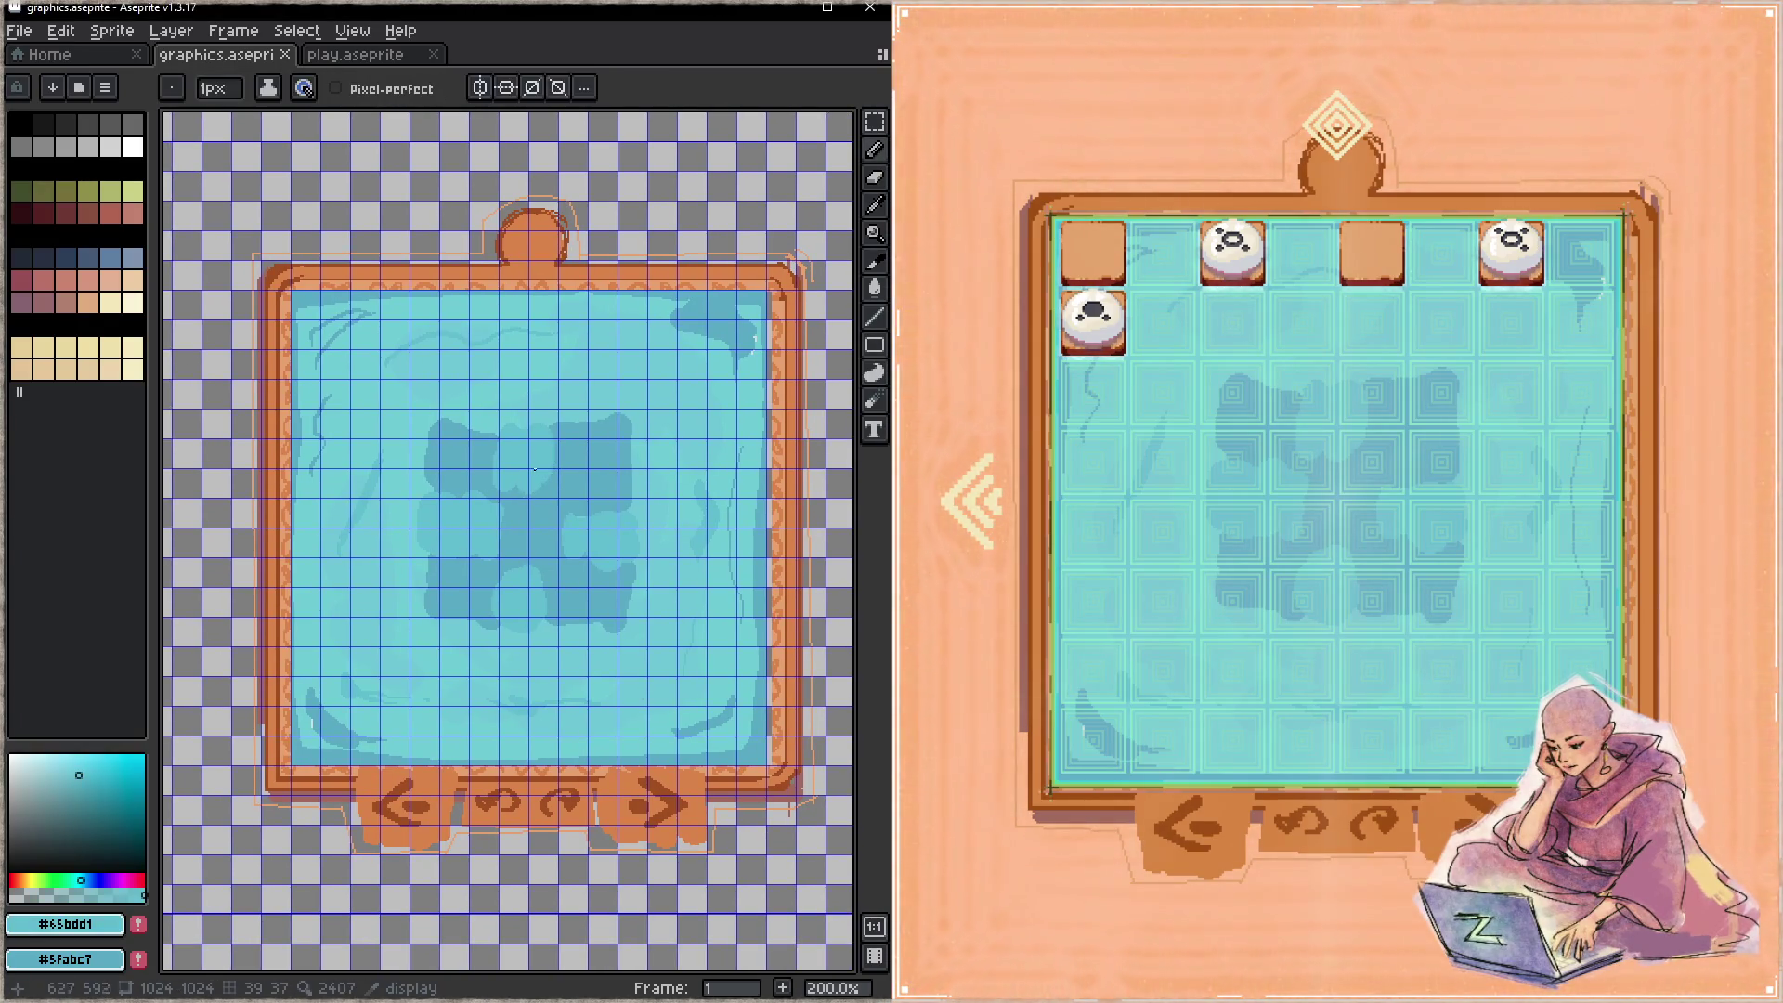
{"action": "key", "text": "plus"}
{"action": "key", "text": "plus"}
{"action": "key", "text": "plus"}
{"action": "mouse_move", "coordinate": [325, 372]}
{"action": "left_mouse_down"}
{"action": "mouse_move", "coordinate": [318, 349]}
{"action": "mouse_move", "coordinate": [325, 371]}
{"action": "mouse_move", "coordinate": [381, 388]}
{"action": "left_mouse_up"}
{"action": "scroll", "coordinate": [430, 442], "scroll_direction": "right", "scroll_amount": 3}
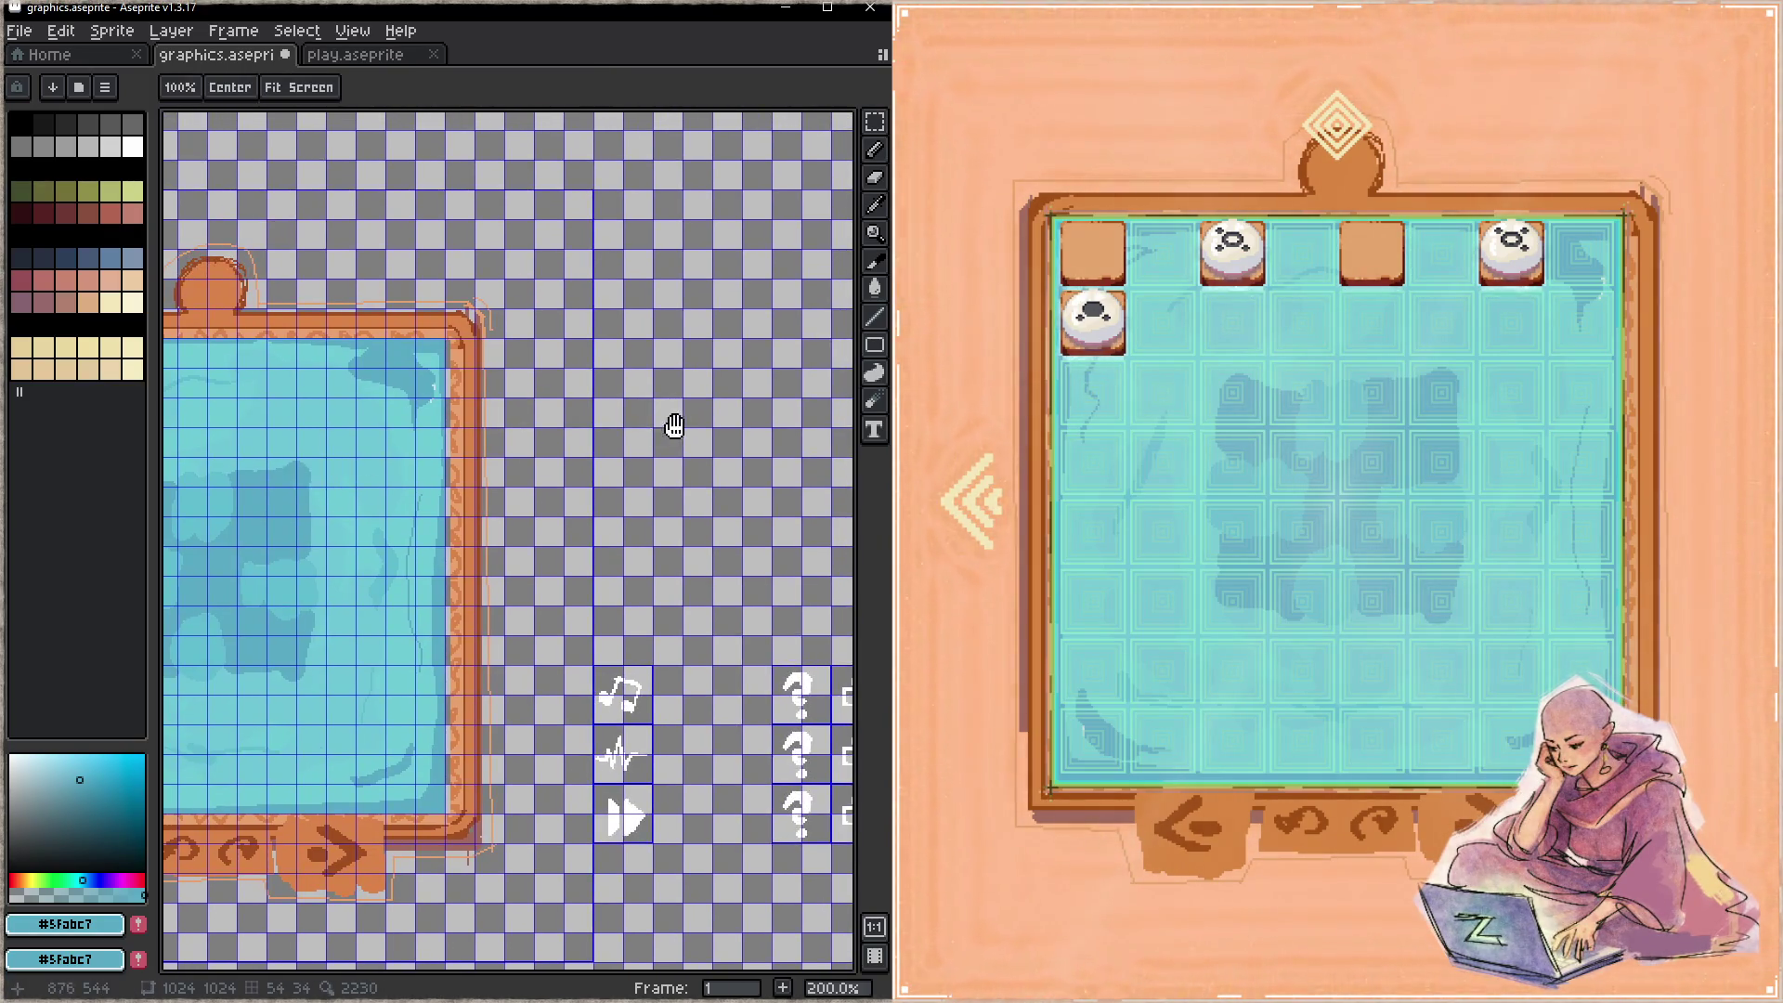
{"action": "key", "text": "Tab"}
{"action": "mouse_move", "coordinate": [199, 509]}
{"action": "left_mouse_down"}
{"action": "mouse_move", "coordinate": [464, 413]}
{"action": "mouse_move", "coordinate": [379, 427]}
{"action": "left_mouse_up"}
{"action": "key", "text": "Tab"}
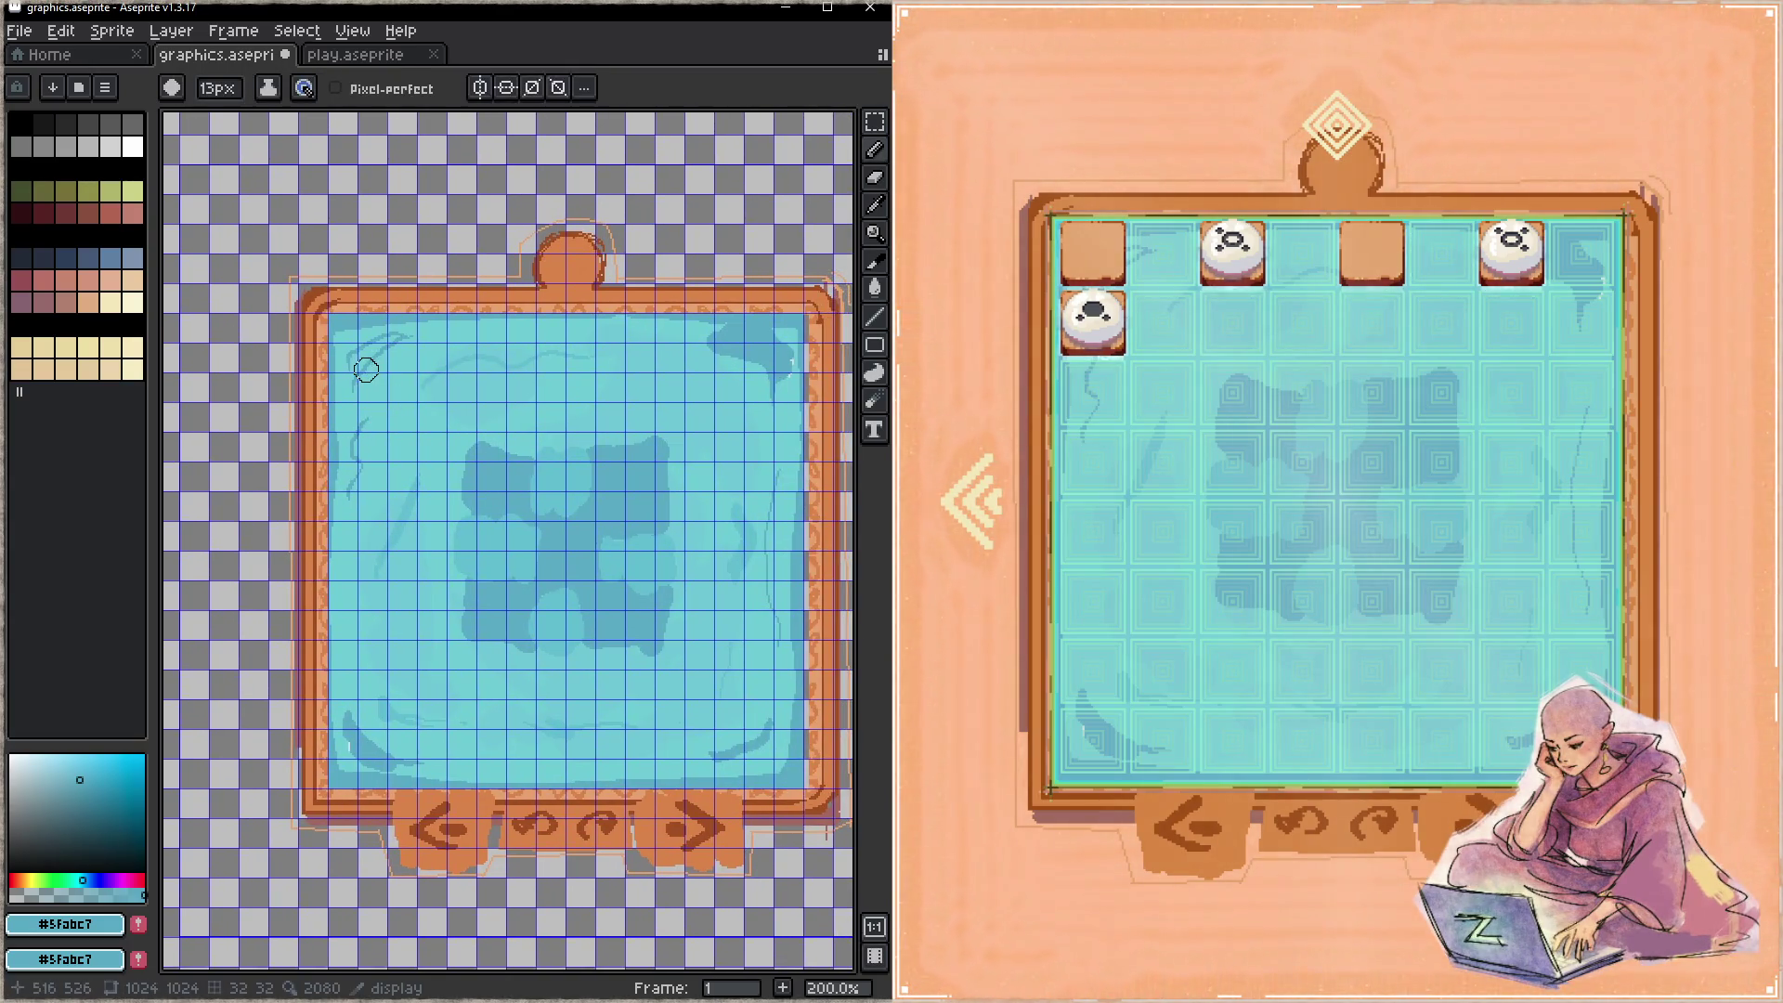
{"action": "mouse_move", "coordinate": [359, 338]}
{"action": "left_mouse_down"}
{"action": "mouse_move", "coordinate": [349, 390]}
{"action": "mouse_move", "coordinate": [378, 397]}
{"action": "mouse_move", "coordinate": [340, 399]}
{"action": "mouse_move", "coordinate": [360, 341]}
{"action": "left_mouse_up"}
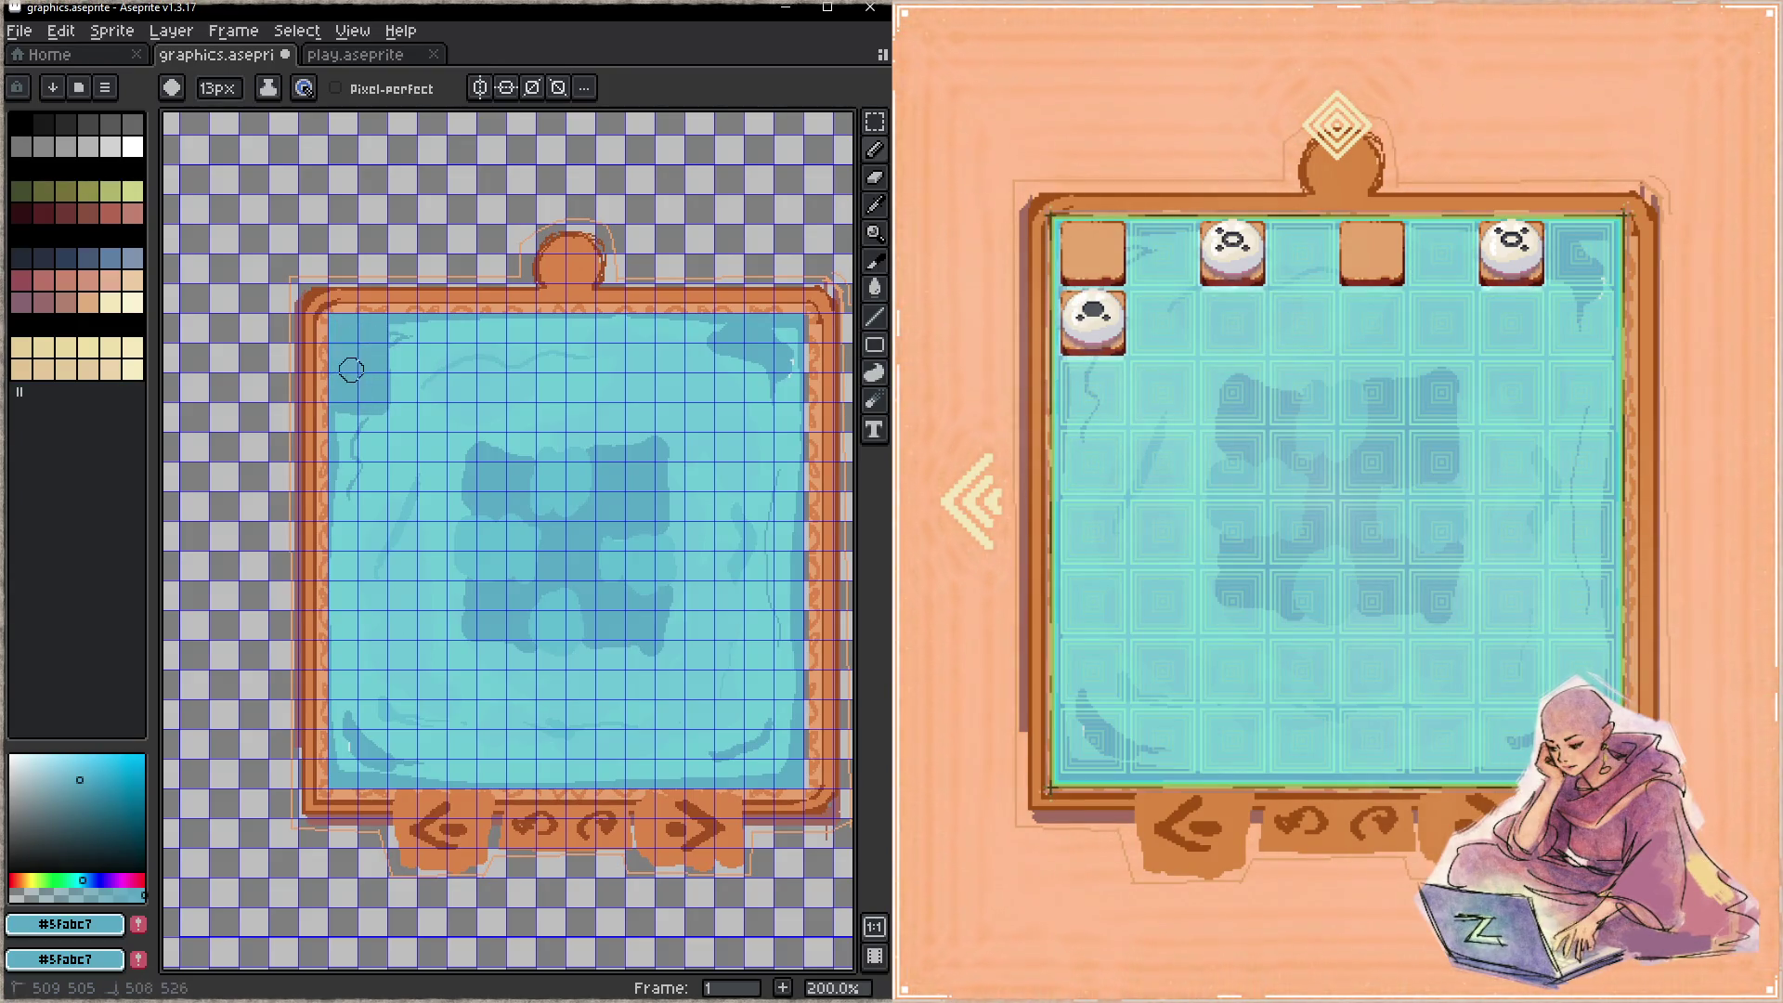
{"action": "mouse_move", "coordinate": [457, 324]}
{"action": "left_mouse_down"}
{"action": "mouse_move", "coordinate": [444, 376]}
{"action": "mouse_move", "coordinate": [497, 371]}
{"action": "mouse_move", "coordinate": [453, 321]}
{"action": "mouse_move", "coordinate": [485, 362]}
{"action": "mouse_move", "coordinate": [470, 343]}
{"action": "mouse_move", "coordinate": [577, 369]}
{"action": "mouse_move", "coordinate": [606, 329]}
{"action": "mouse_move", "coordinate": [601, 364]}
{"action": "left_mouse_up"}
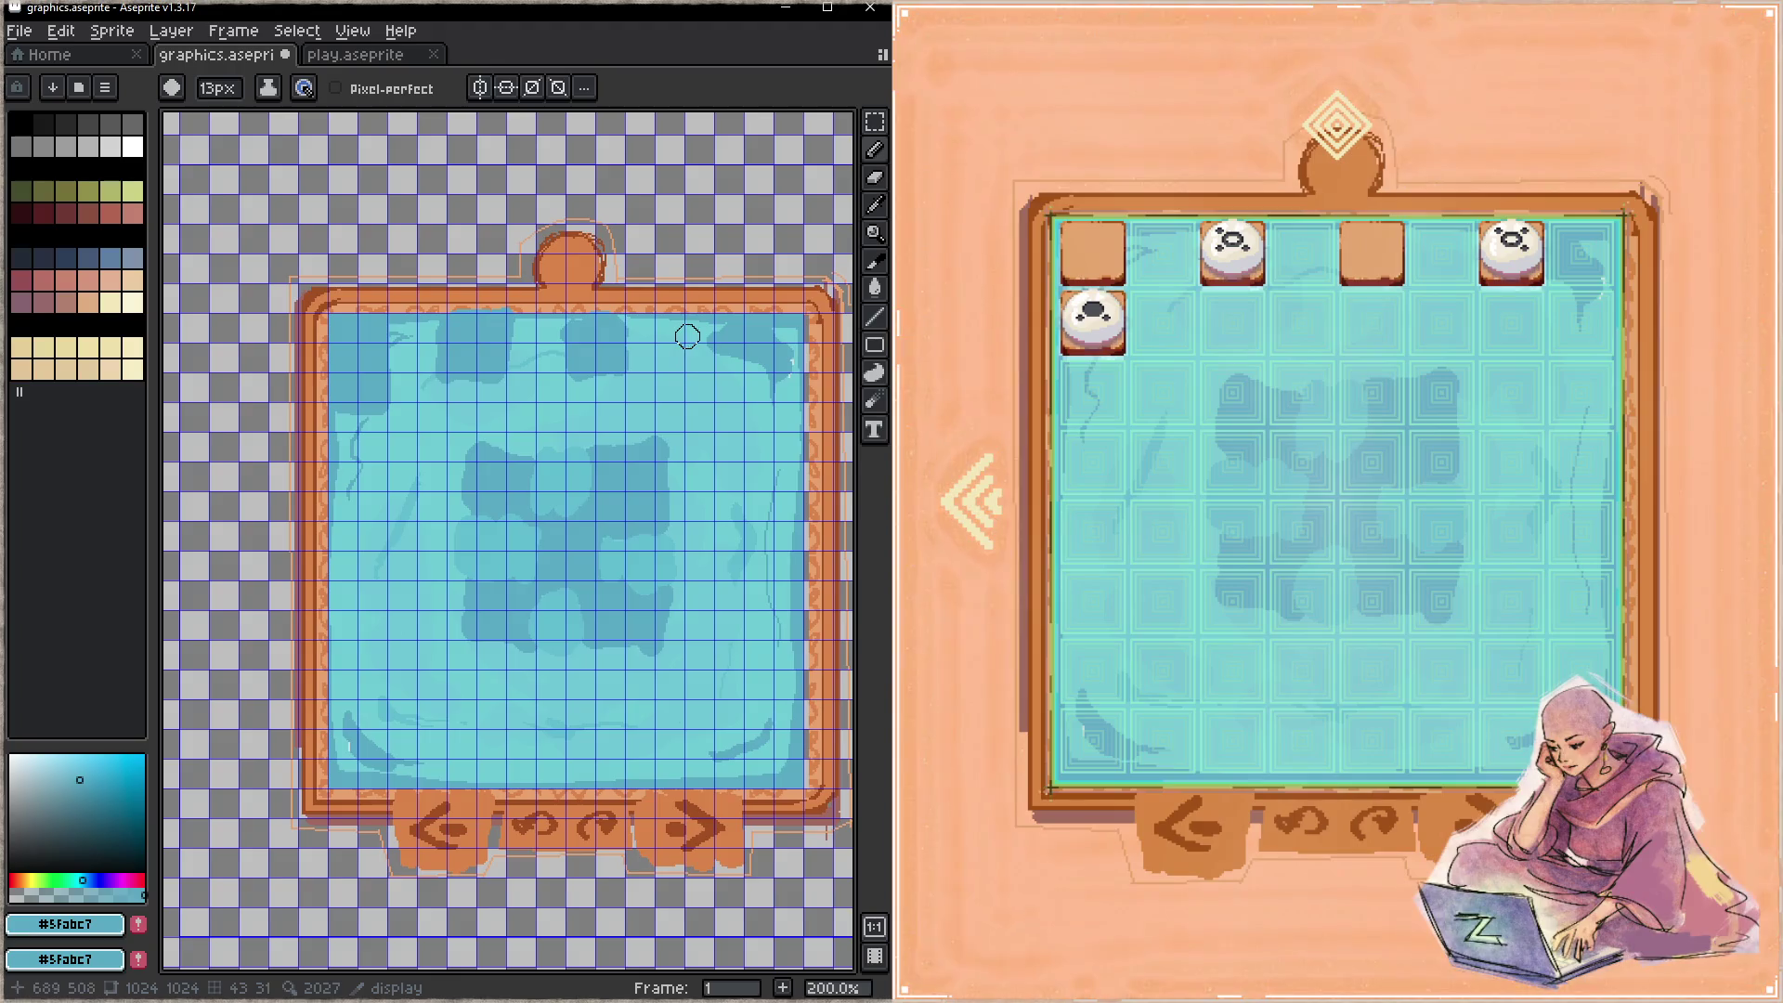
{"action": "left_click_drag", "start_coordinate": [689, 321], "coordinate": [736, 374]}
- Cover the dark central patch with pale cyan water, add darker strokes lower down, and save
{"action": "left_click", "coordinate": [720, 443], "text": "alt"}
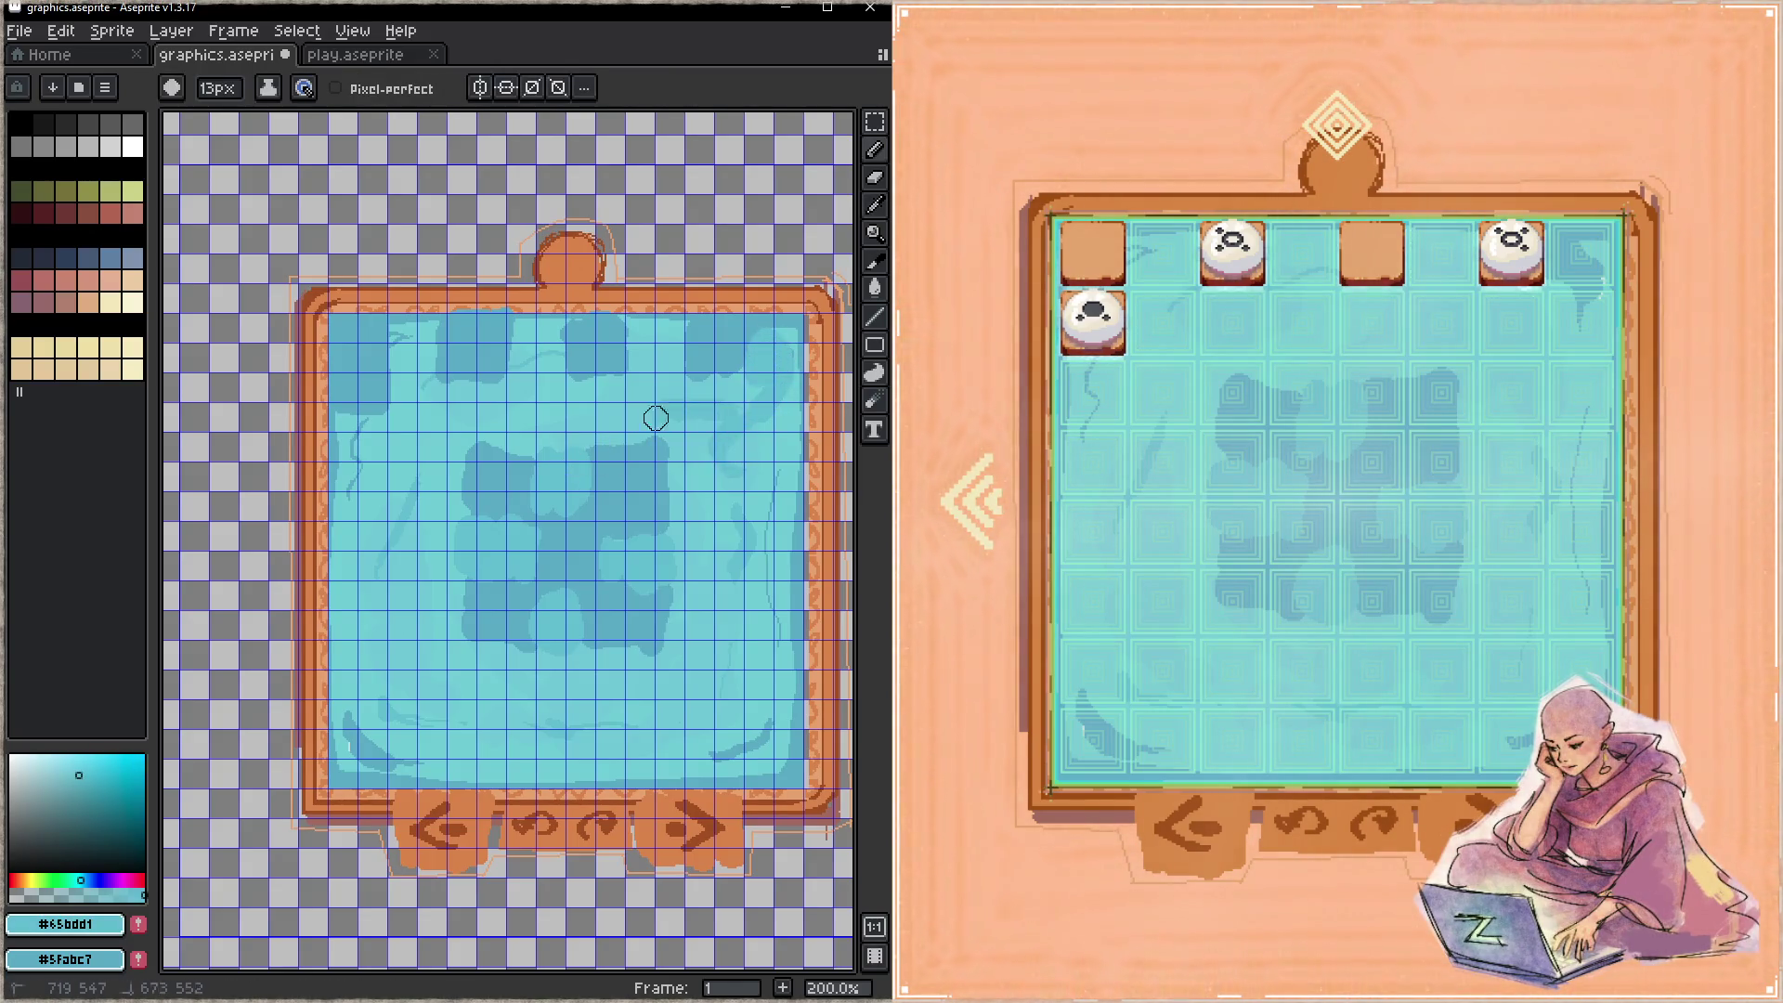
{"action": "key", "text": "alt"}
{"action": "left_click", "coordinate": [707, 469], "text": "alt"}
{"action": "mouse_move", "coordinate": [664, 460]}
{"action": "left_mouse_down"}
{"action": "mouse_move", "coordinate": [597, 458]}
{"action": "mouse_move", "coordinate": [577, 438]}
{"action": "mouse_move", "coordinate": [557, 493]}
{"action": "mouse_move", "coordinate": [472, 588]}
{"action": "mouse_move", "coordinate": [521, 581]}
{"action": "mouse_move", "coordinate": [434, 656]}
{"action": "mouse_move", "coordinate": [502, 644]}
{"action": "mouse_move", "coordinate": [654, 559]}
{"action": "mouse_move", "coordinate": [637, 641]}
{"action": "mouse_move", "coordinate": [597, 629]}
{"action": "mouse_move", "coordinate": [635, 589]}
{"action": "left_mouse_up"}
{"action": "left_click", "coordinate": [725, 629], "text": "alt"}
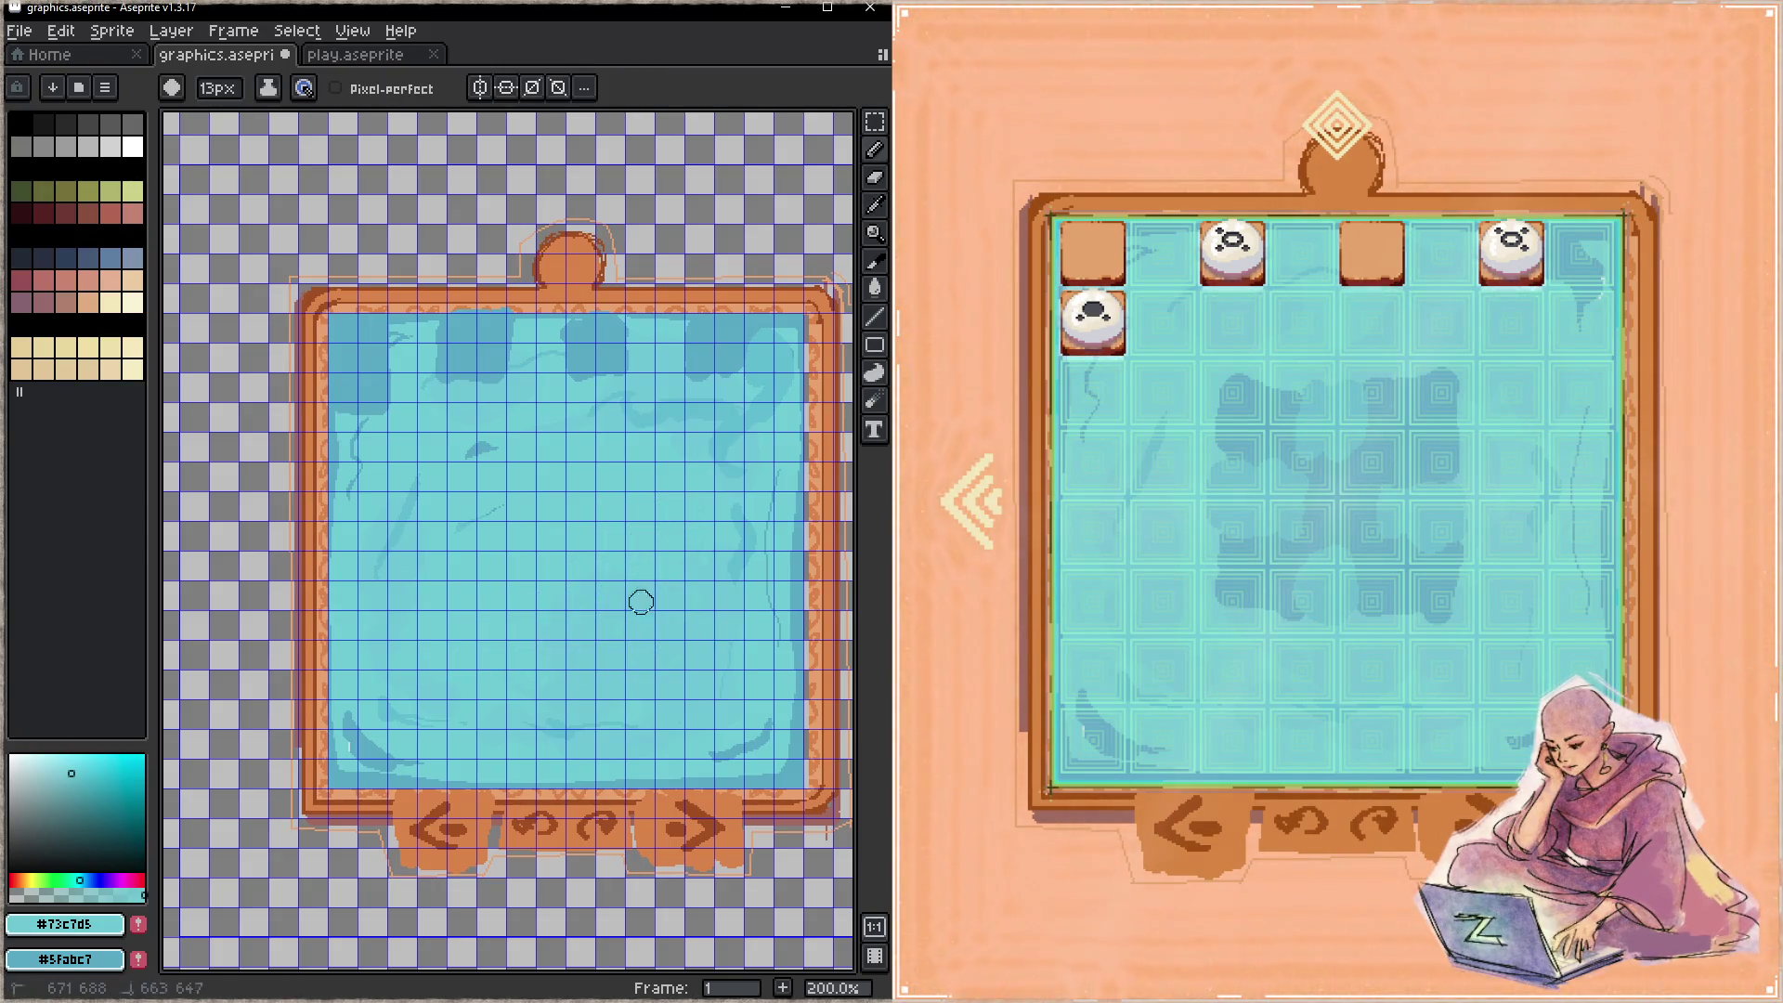
{"action": "key", "text": "alt"}
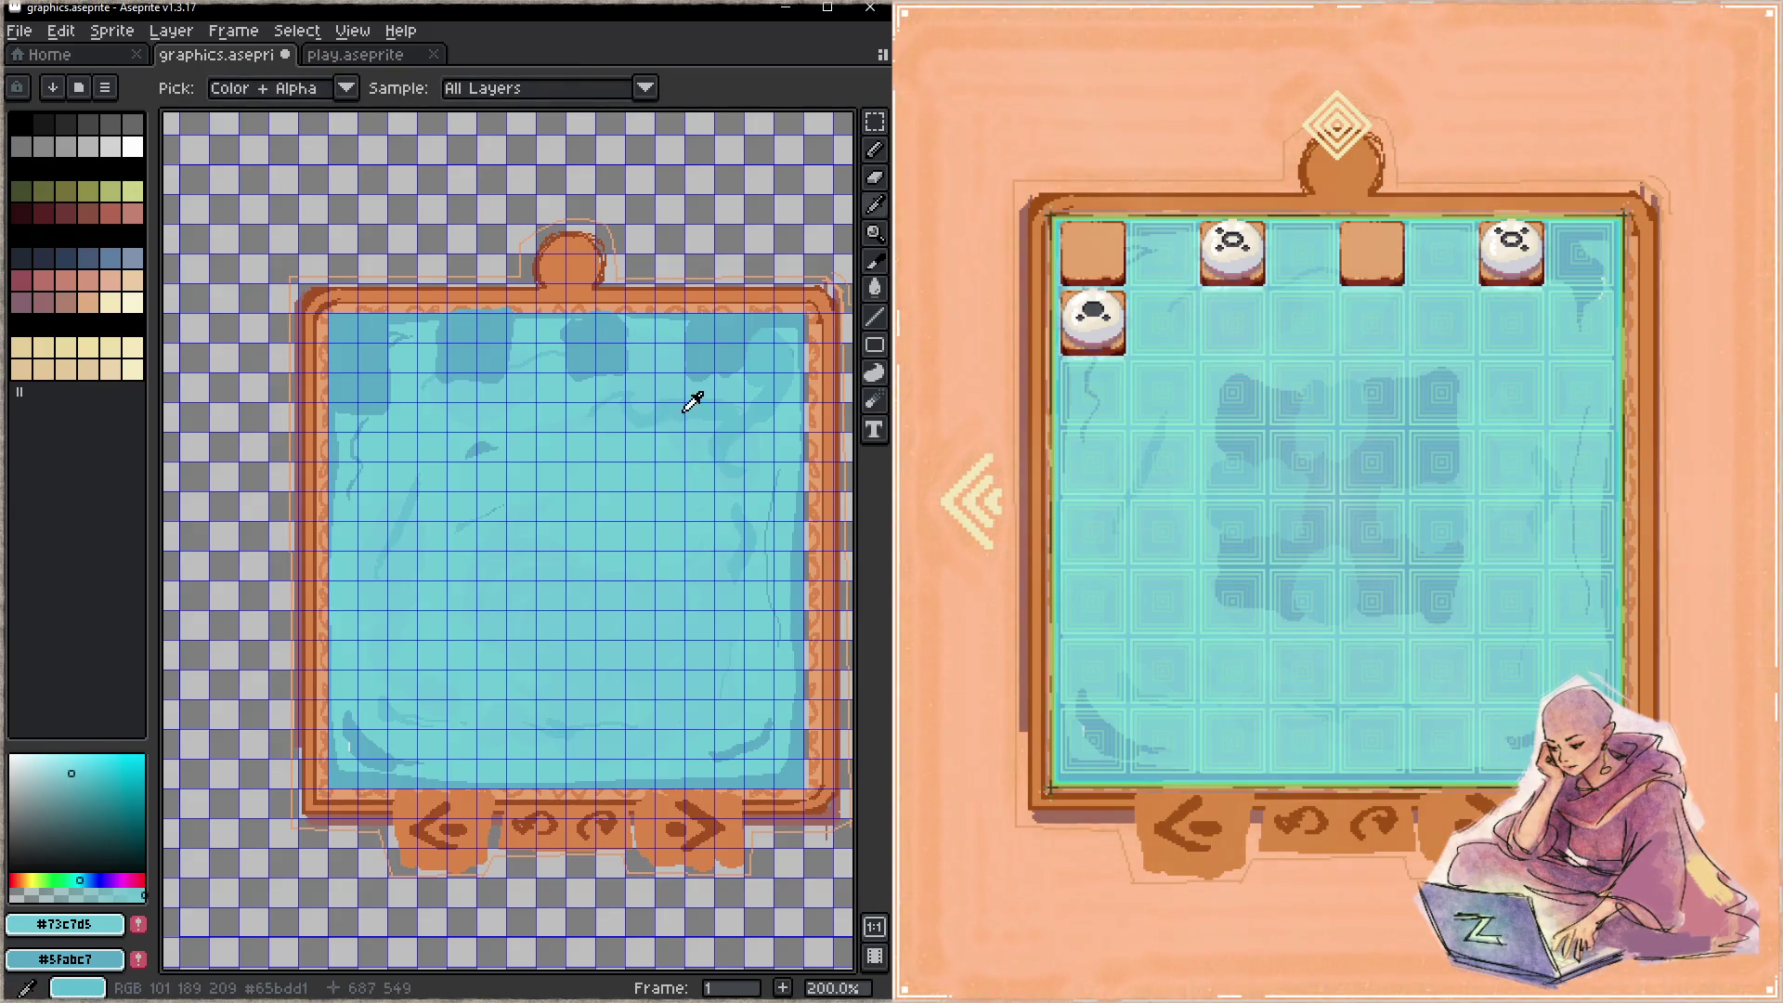
{"action": "left_click", "coordinate": [692, 402], "text": "alt"}
{"action": "mouse_move", "coordinate": [617, 665]}
{"action": "left_mouse_down"}
{"action": "mouse_move", "coordinate": [616, 645]}
{"action": "mouse_move", "coordinate": [507, 610]}
{"action": "left_mouse_up"}
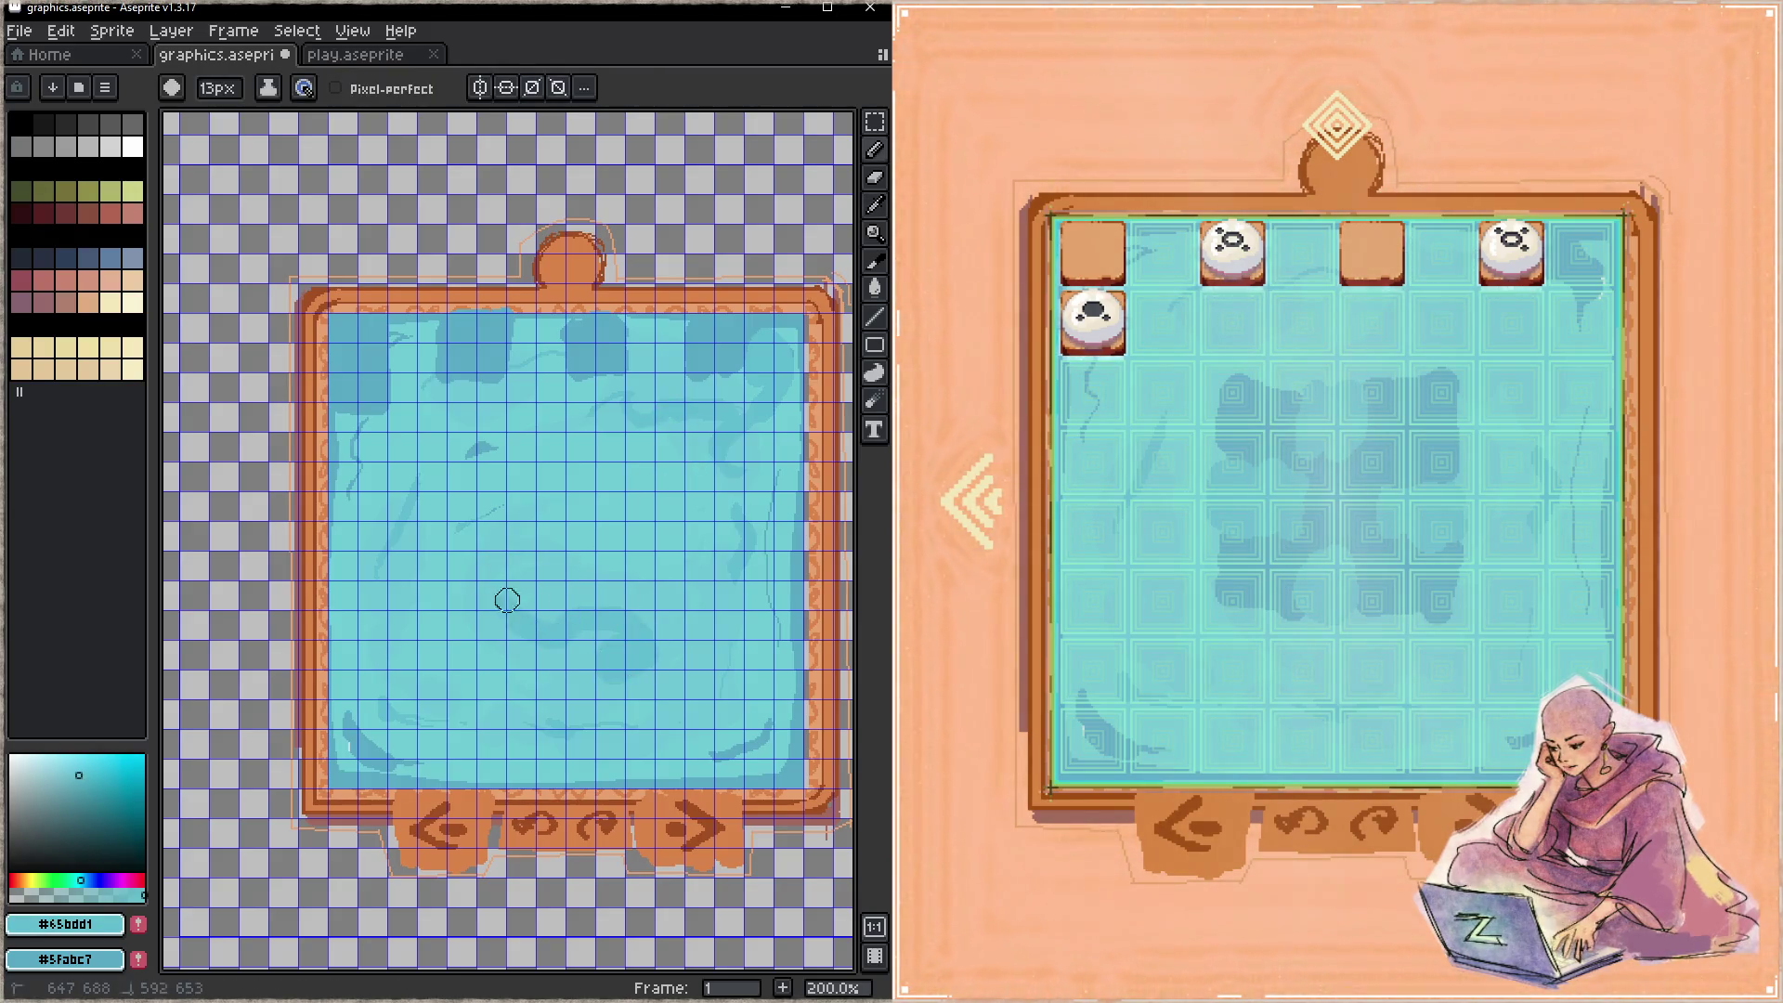
{"action": "left_click", "coordinate": [539, 537], "text": "alt"}
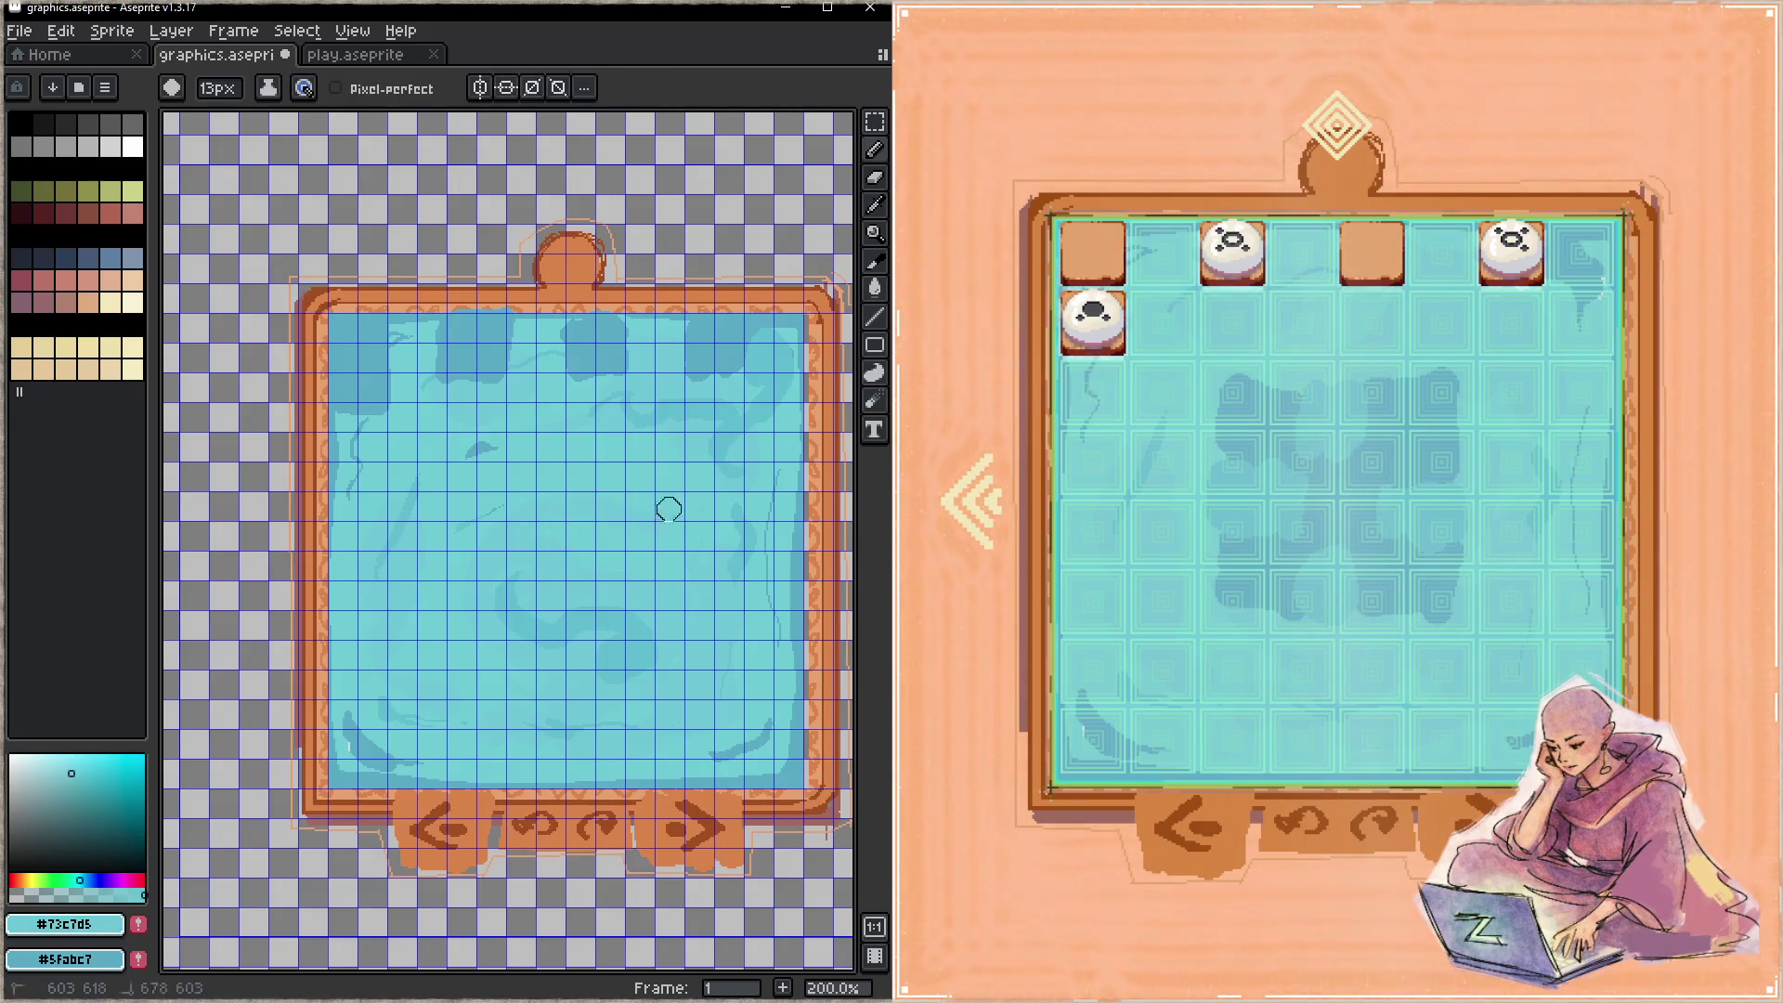
{"action": "key", "text": "ctrl+s"}
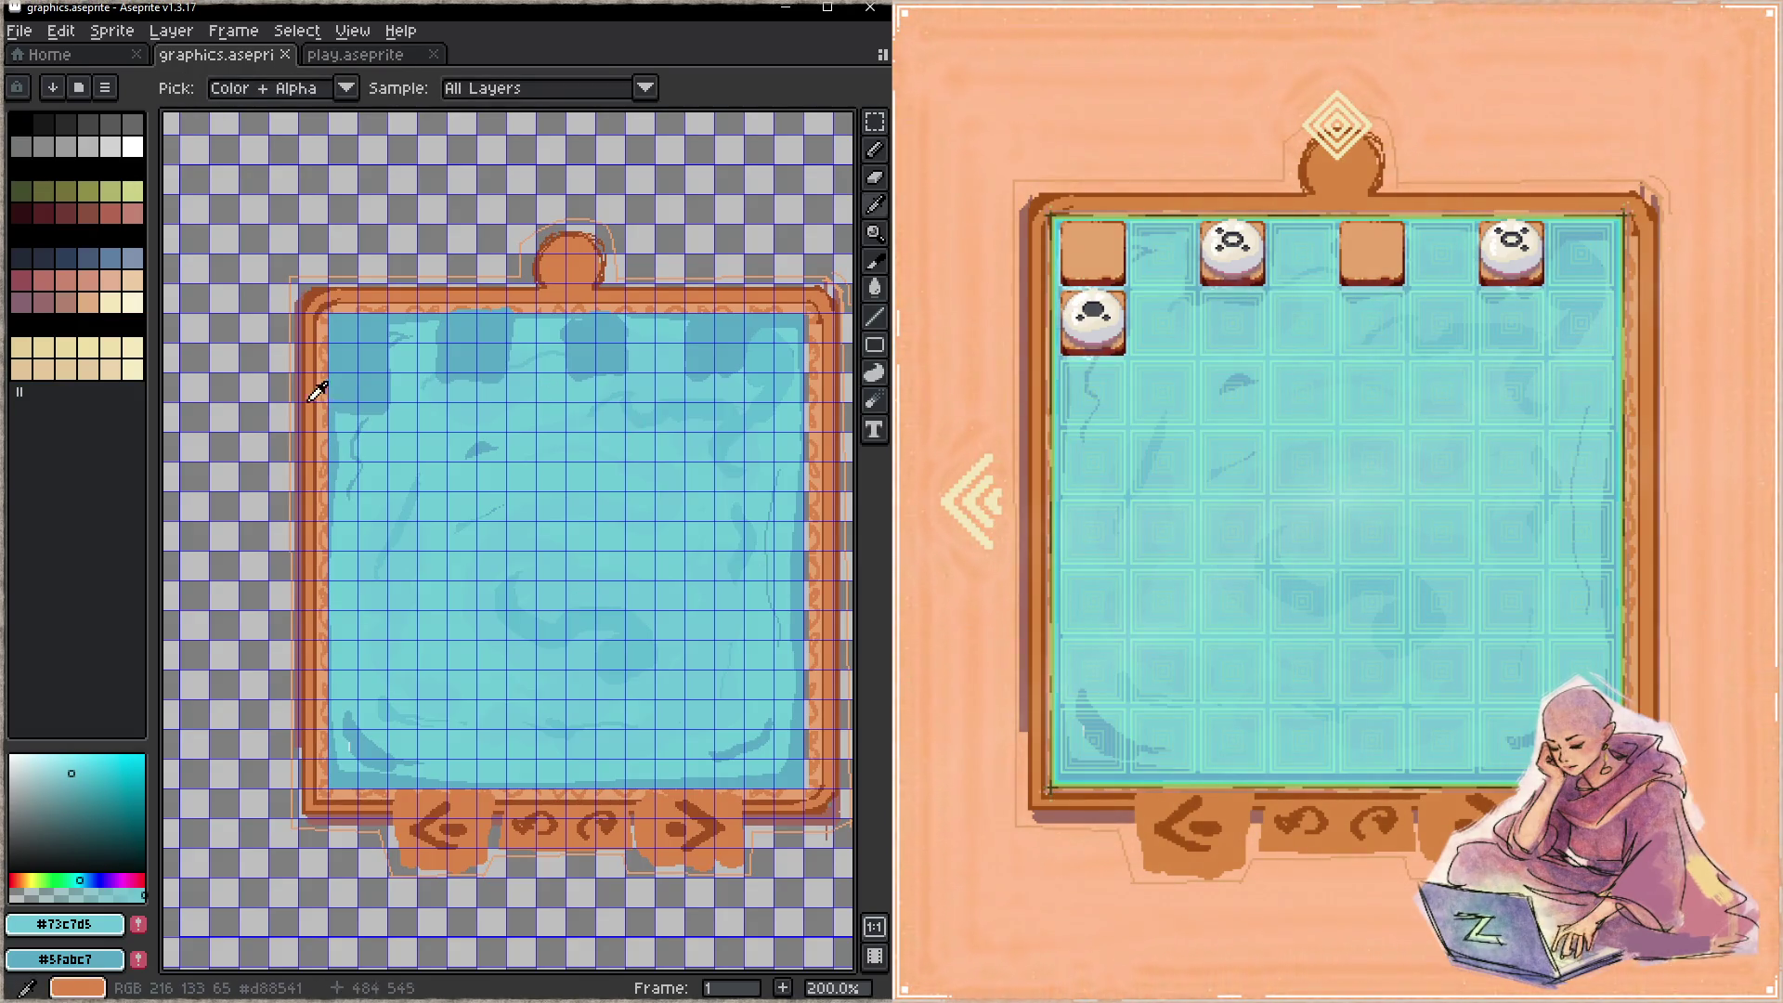
- Darken the top-left water, add another top shadow patch, save, and step the game back a level
{"action": "left_click", "coordinate": [333, 388], "text": "alt"}
{"action": "mouse_move", "coordinate": [345, 436]}
{"action": "left_mouse_down"}
{"action": "mouse_move", "coordinate": [376, 413]}
{"action": "mouse_move", "coordinate": [371, 427]}
{"action": "mouse_move", "coordinate": [348, 428]}
{"action": "mouse_move", "coordinate": [385, 368]}
{"action": "mouse_move", "coordinate": [371, 444]}
{"action": "left_mouse_up"}
{"action": "key", "text": "ctrl+s"}
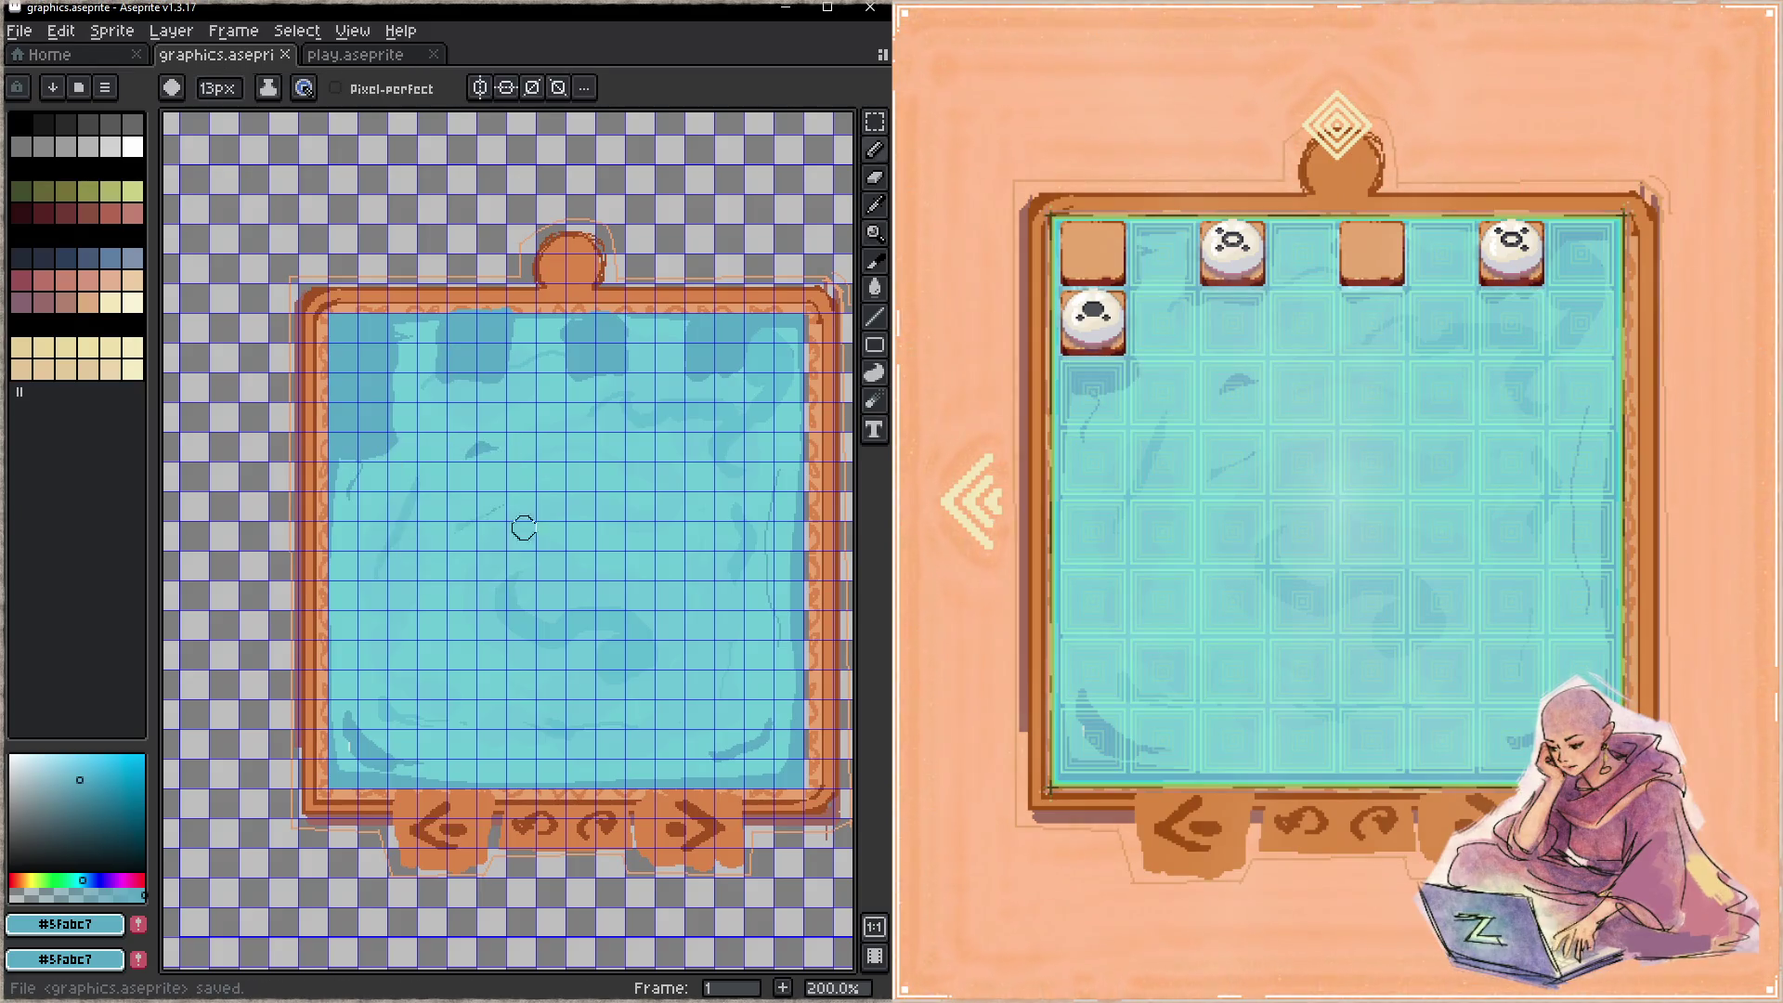
{"action": "left_click_drag", "start_coordinate": [570, 334], "coordinate": [609, 366]}
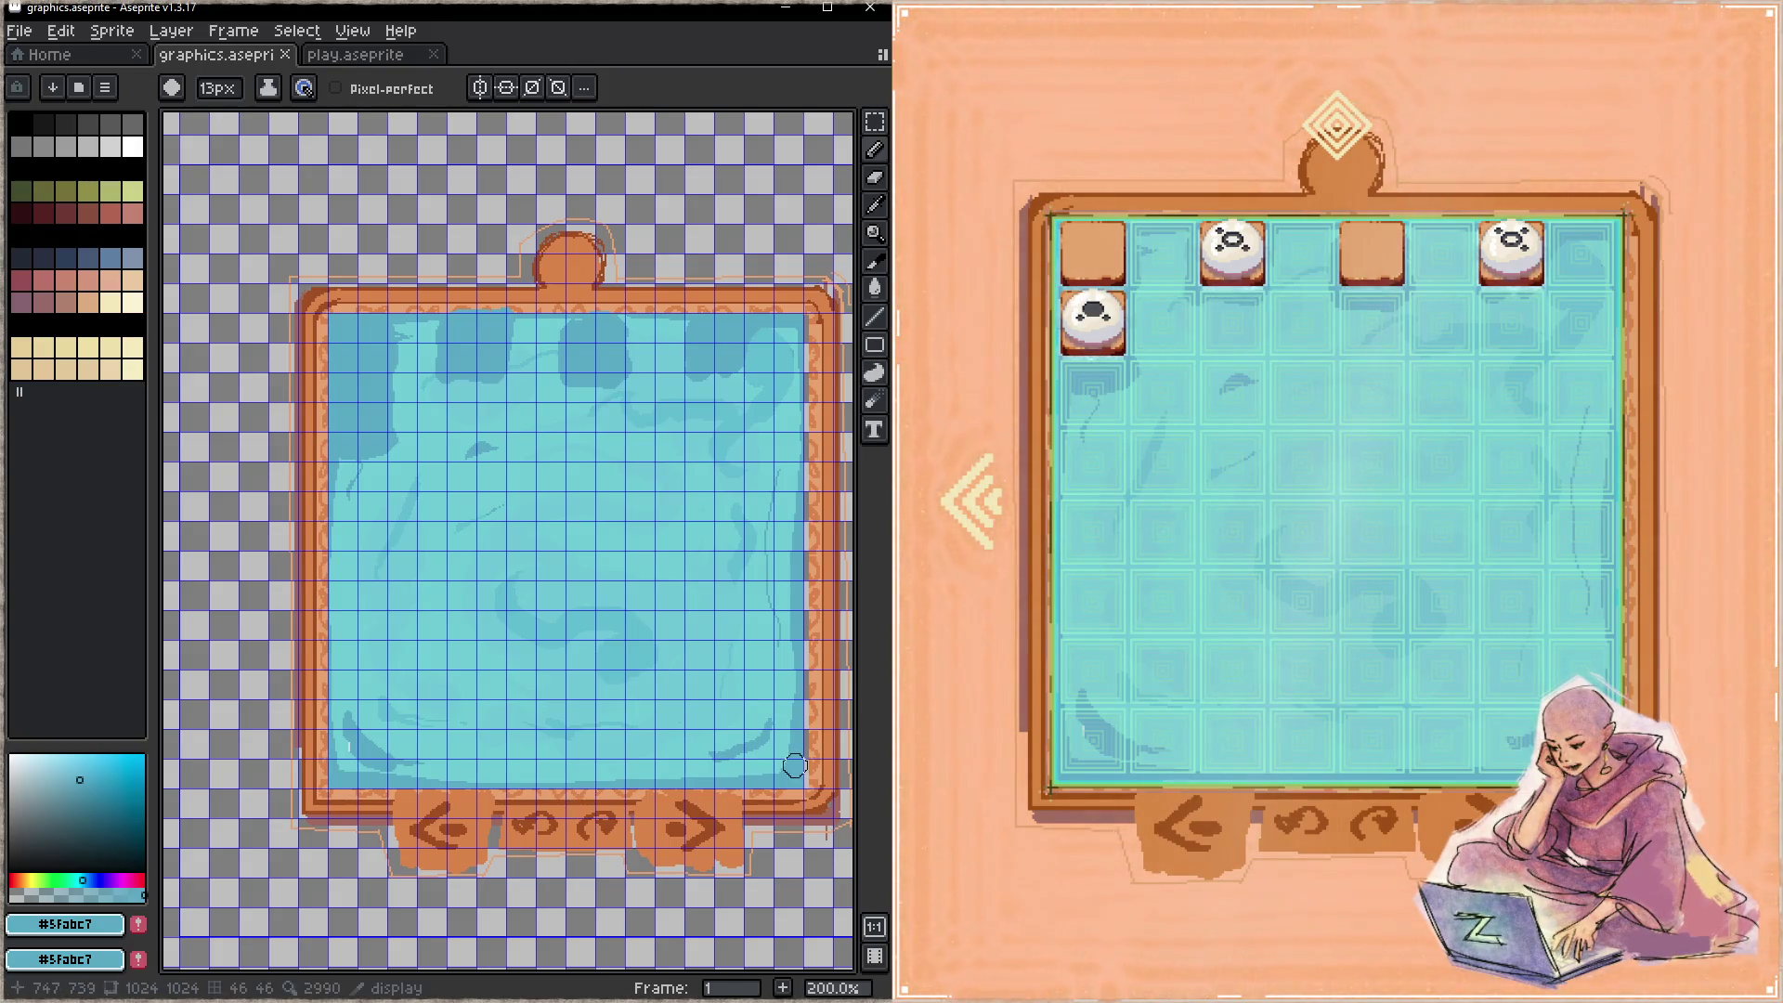
{"action": "left_click", "coordinate": [1189, 687]}
{"action": "key", "text": "Left"}
{"action": "key", "text": "Left"}
{"action": "key", "text": "Left"}
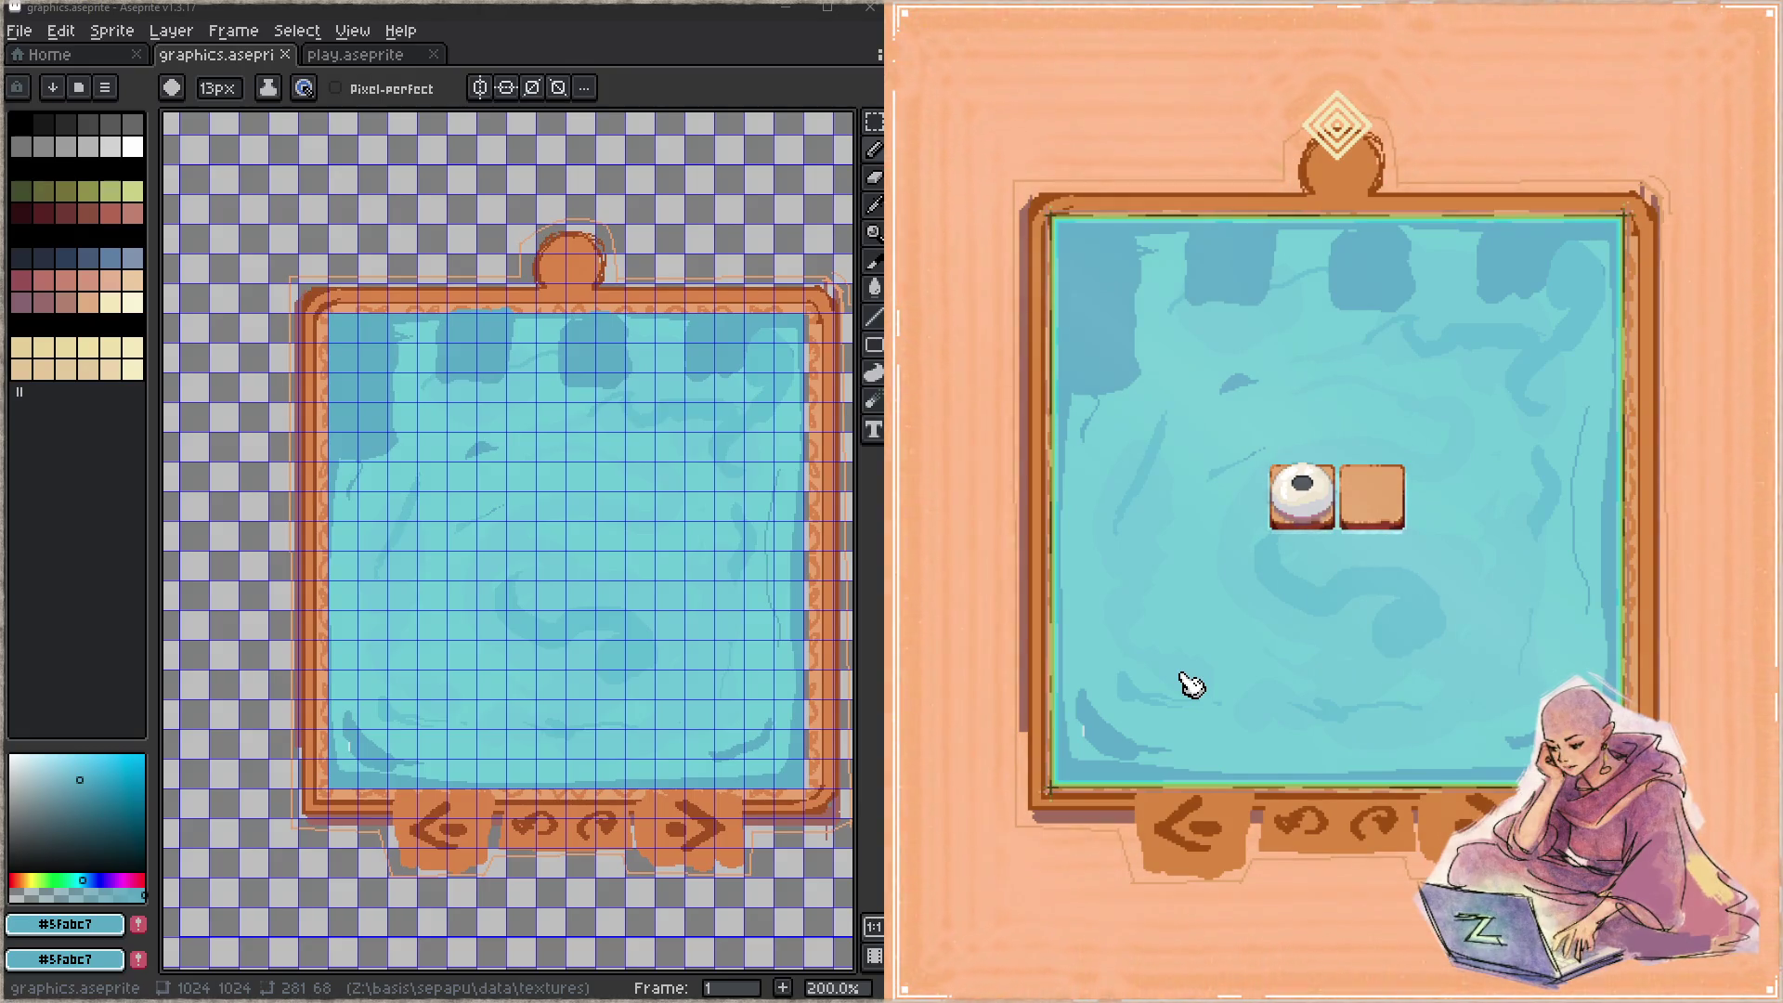
- Paint over the dark blotches along the top of the water with light cyan
{"action": "left_click", "coordinate": [561, 466]}
{"action": "left_click", "coordinate": [390, 448], "text": "alt"}
{"action": "mouse_move", "coordinate": [388, 359]}
{"action": "left_mouse_down"}
{"action": "mouse_move", "coordinate": [354, 402]}
{"action": "mouse_move", "coordinate": [382, 350]}
{"action": "mouse_move", "coordinate": [680, 332]}
{"action": "mouse_move", "coordinate": [640, 378]}
{"action": "mouse_move", "coordinate": [693, 394]}
{"action": "left_mouse_up"}
- Brush a #5fabc7 shadow blob into the middle water, extend it left, and save
{"action": "key", "text": "alt"}
{"action": "left_click", "coordinate": [693, 414], "text": "alt"}
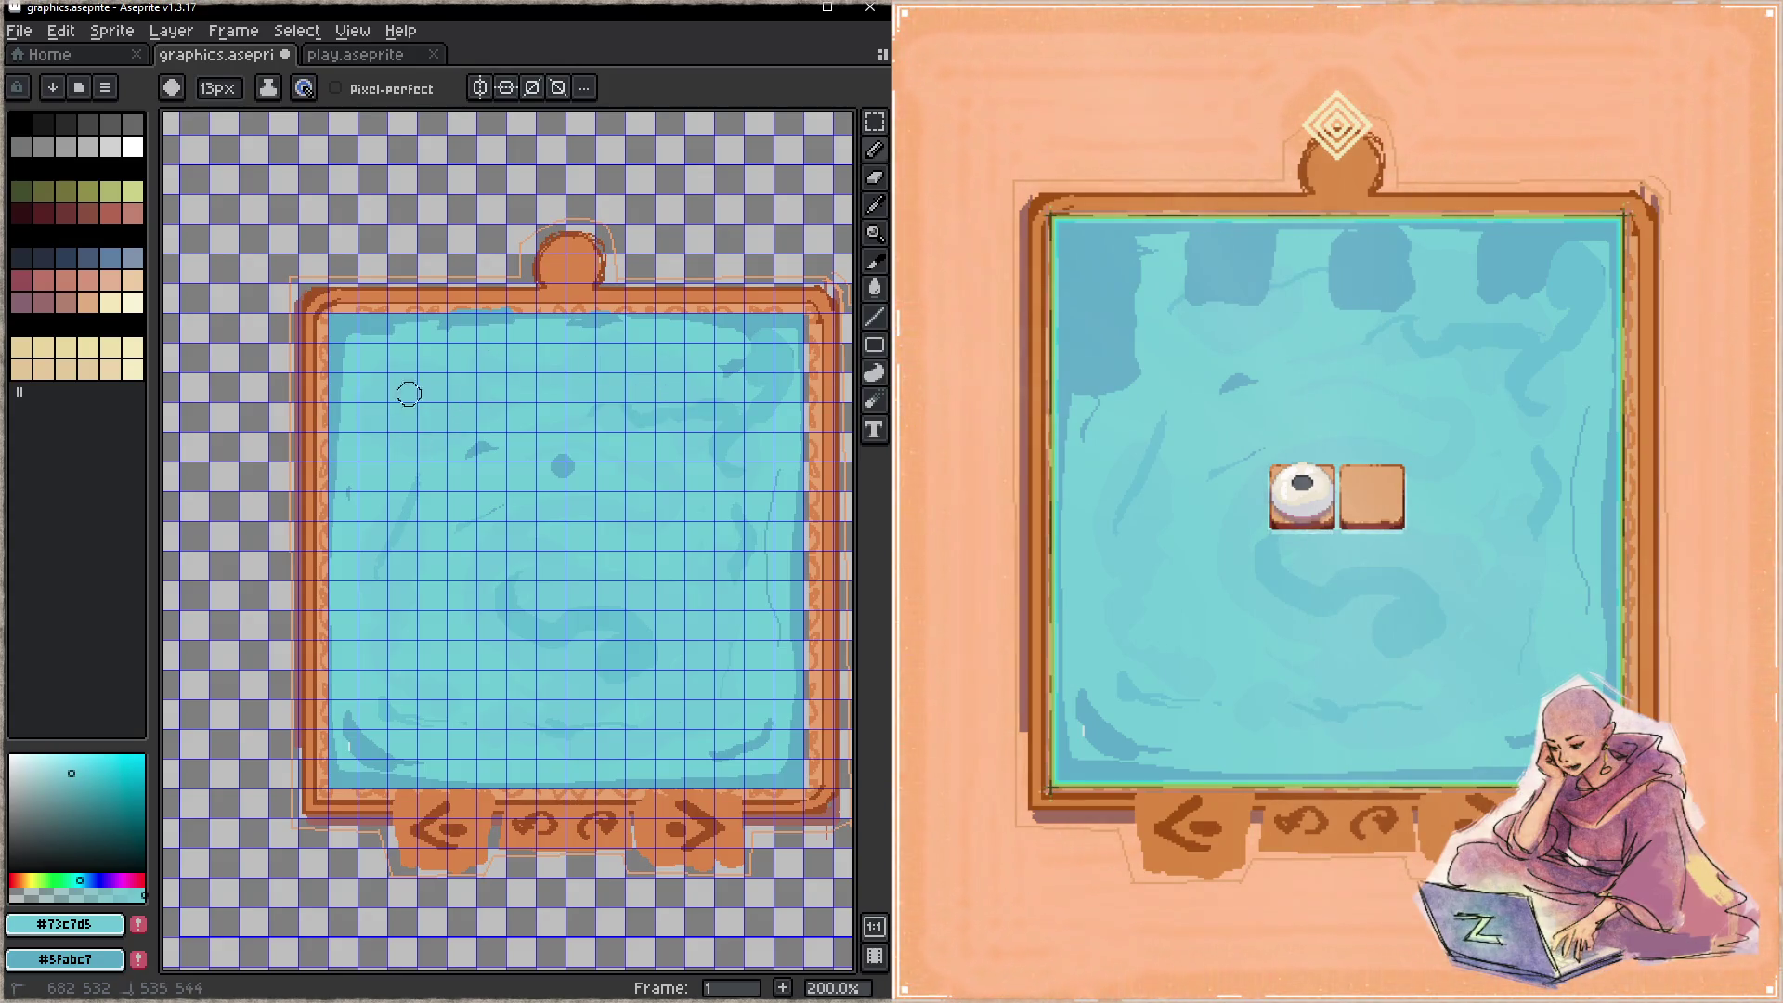
{"action": "left_click", "coordinate": [564, 461], "text": "alt"}
{"action": "mouse_move", "coordinate": [522, 532]}
{"action": "left_mouse_down"}
{"action": "mouse_move", "coordinate": [637, 517]}
{"action": "mouse_move", "coordinate": [570, 574]}
{"action": "left_mouse_up"}
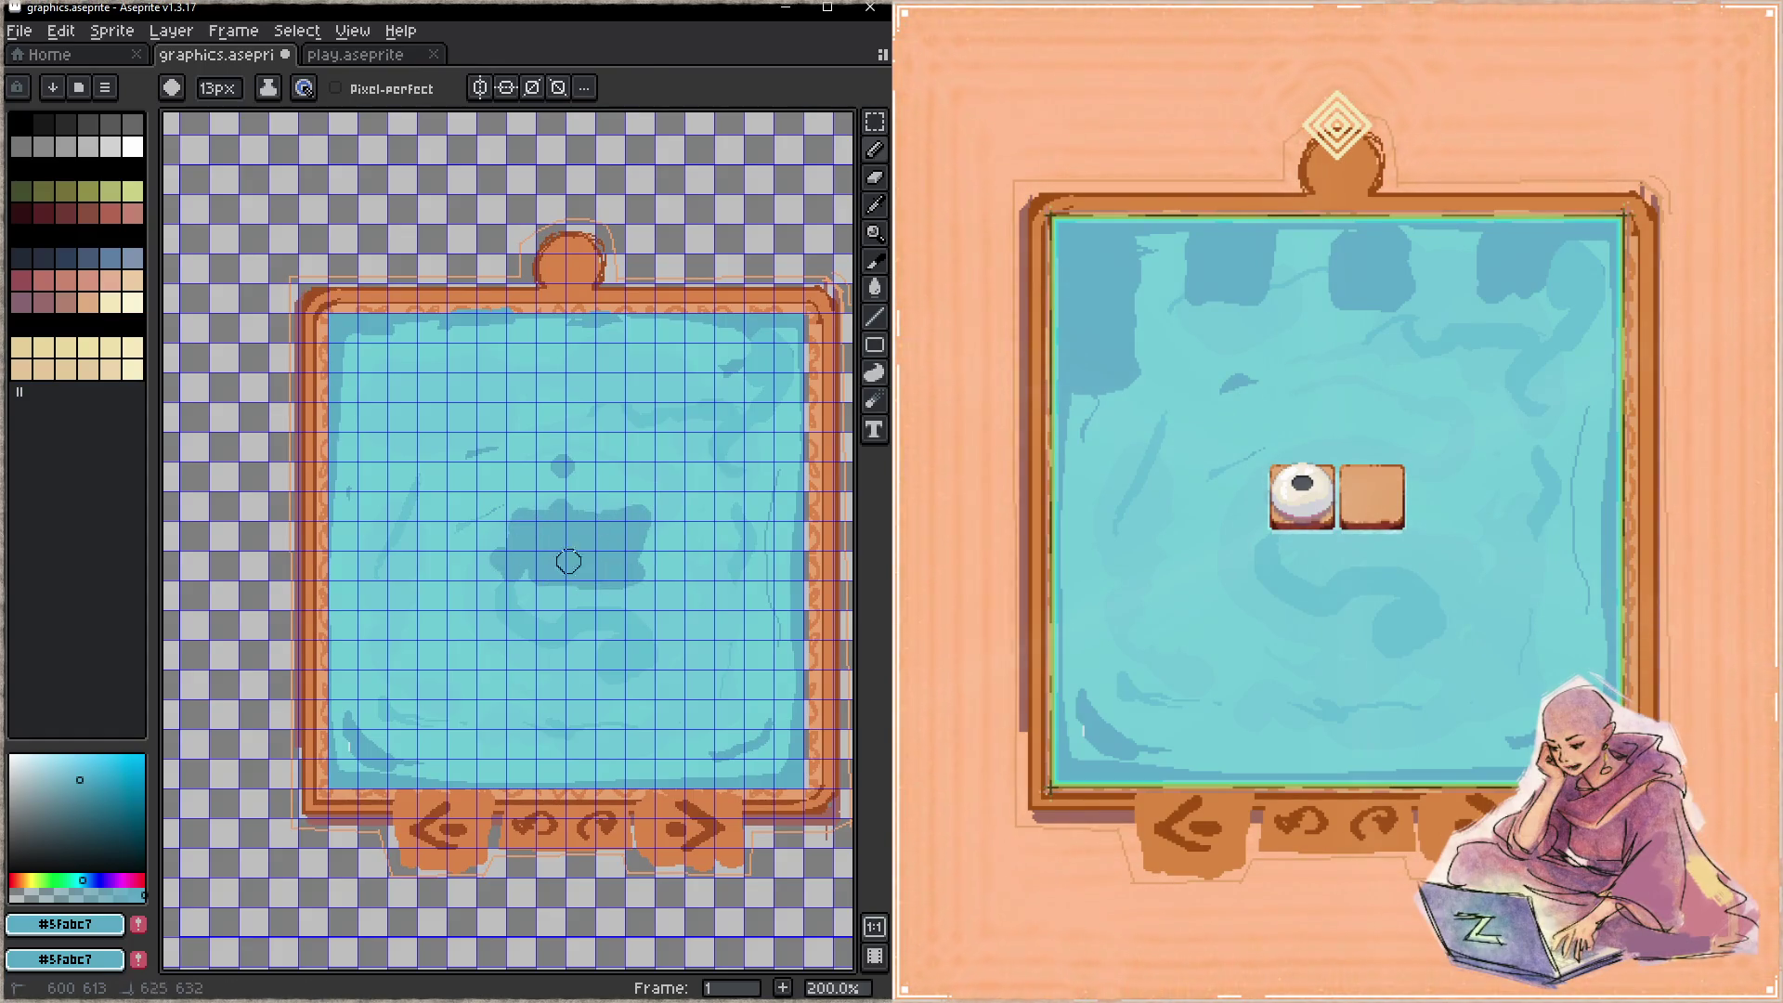
{"action": "left_click", "coordinate": [570, 470], "text": "alt"}
{"action": "mouse_move", "coordinate": [570, 470]}
{"action": "left_mouse_down"}
{"action": "mouse_move", "coordinate": [557, 461]}
{"action": "mouse_move", "coordinate": [509, 552]}
{"action": "left_mouse_up"}
{"action": "left_click", "coordinate": [543, 520], "text": "alt"}
{"action": "key", "text": "ctrl+s"}
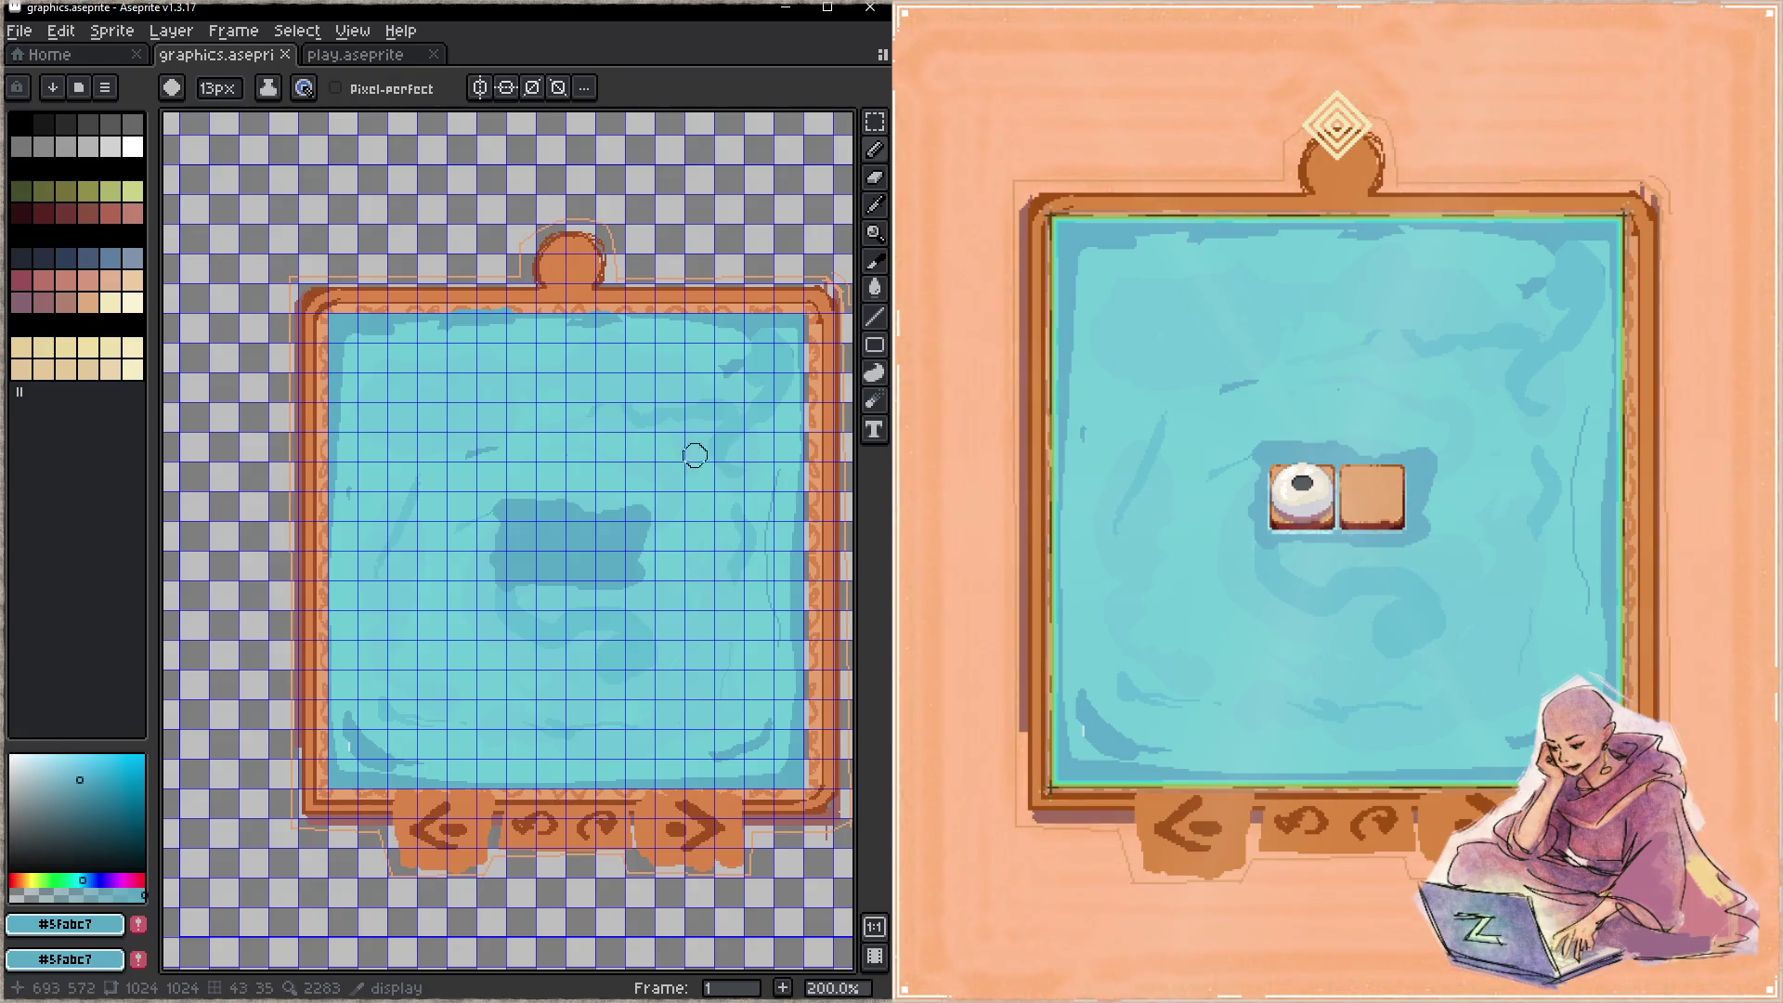
{"action": "key", "text": "alt+Tab"}
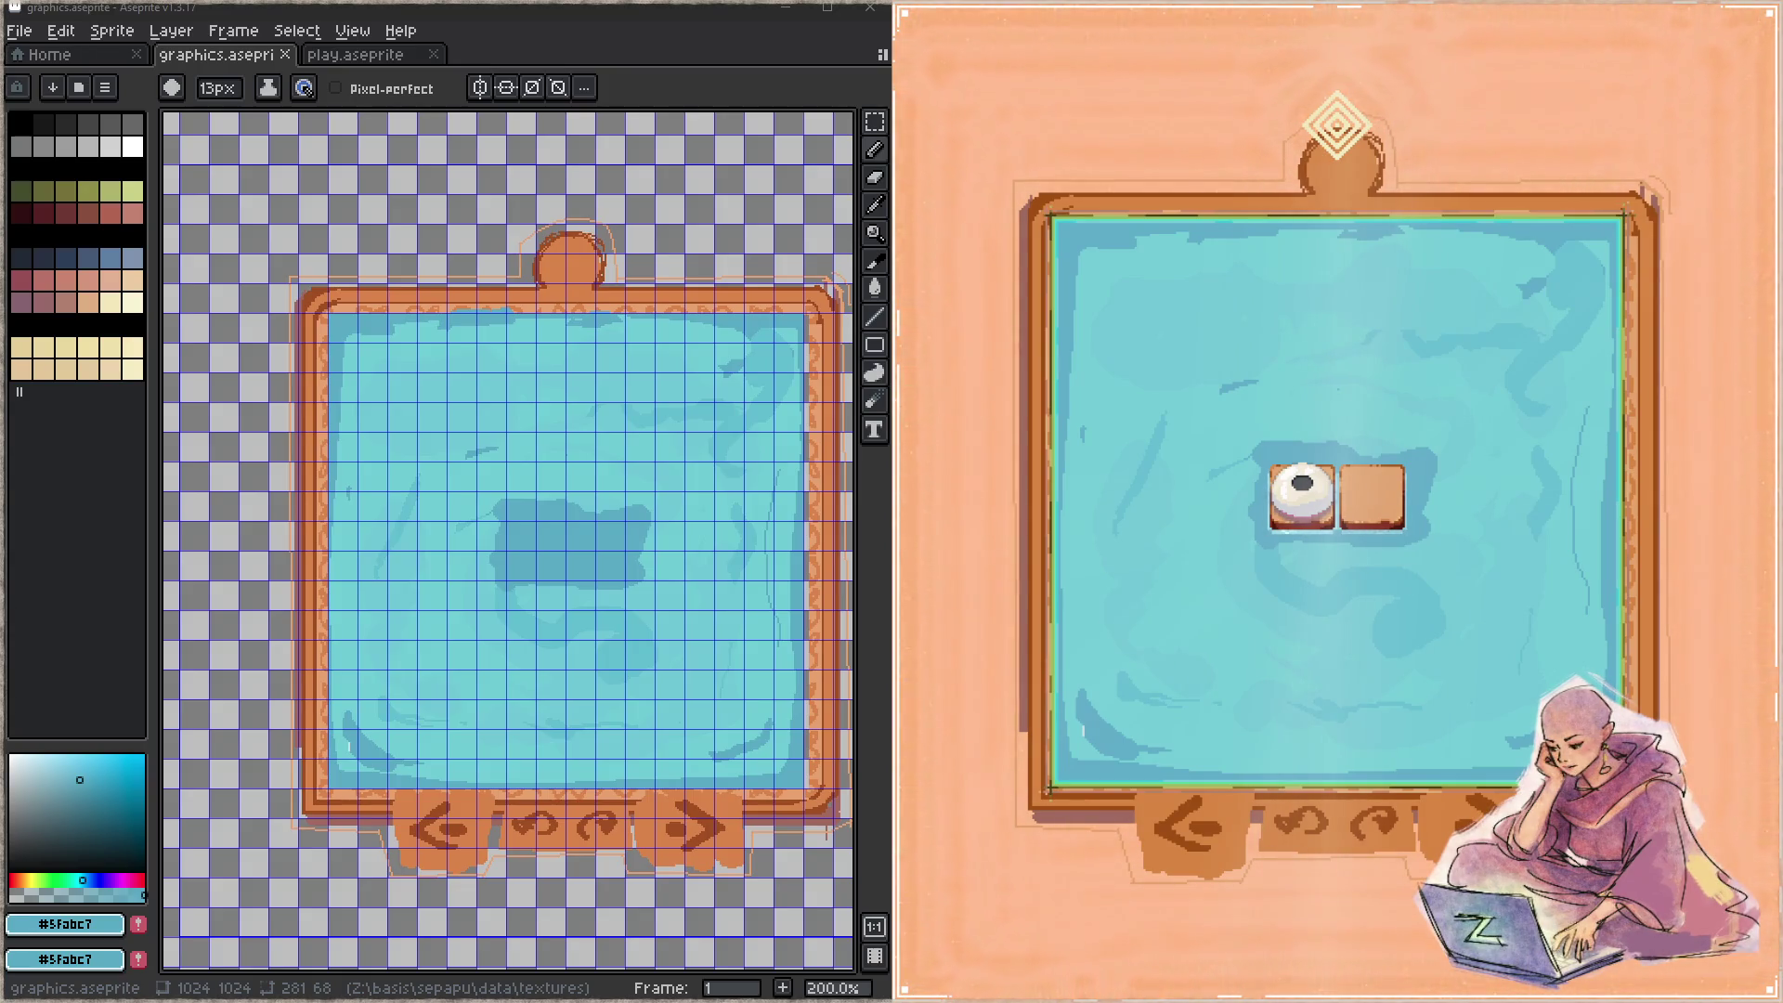
- Bring the running sepapu game forward and make it fullscreen to preview the board texture
{"action": "left_click", "coordinate": [940, 499]}
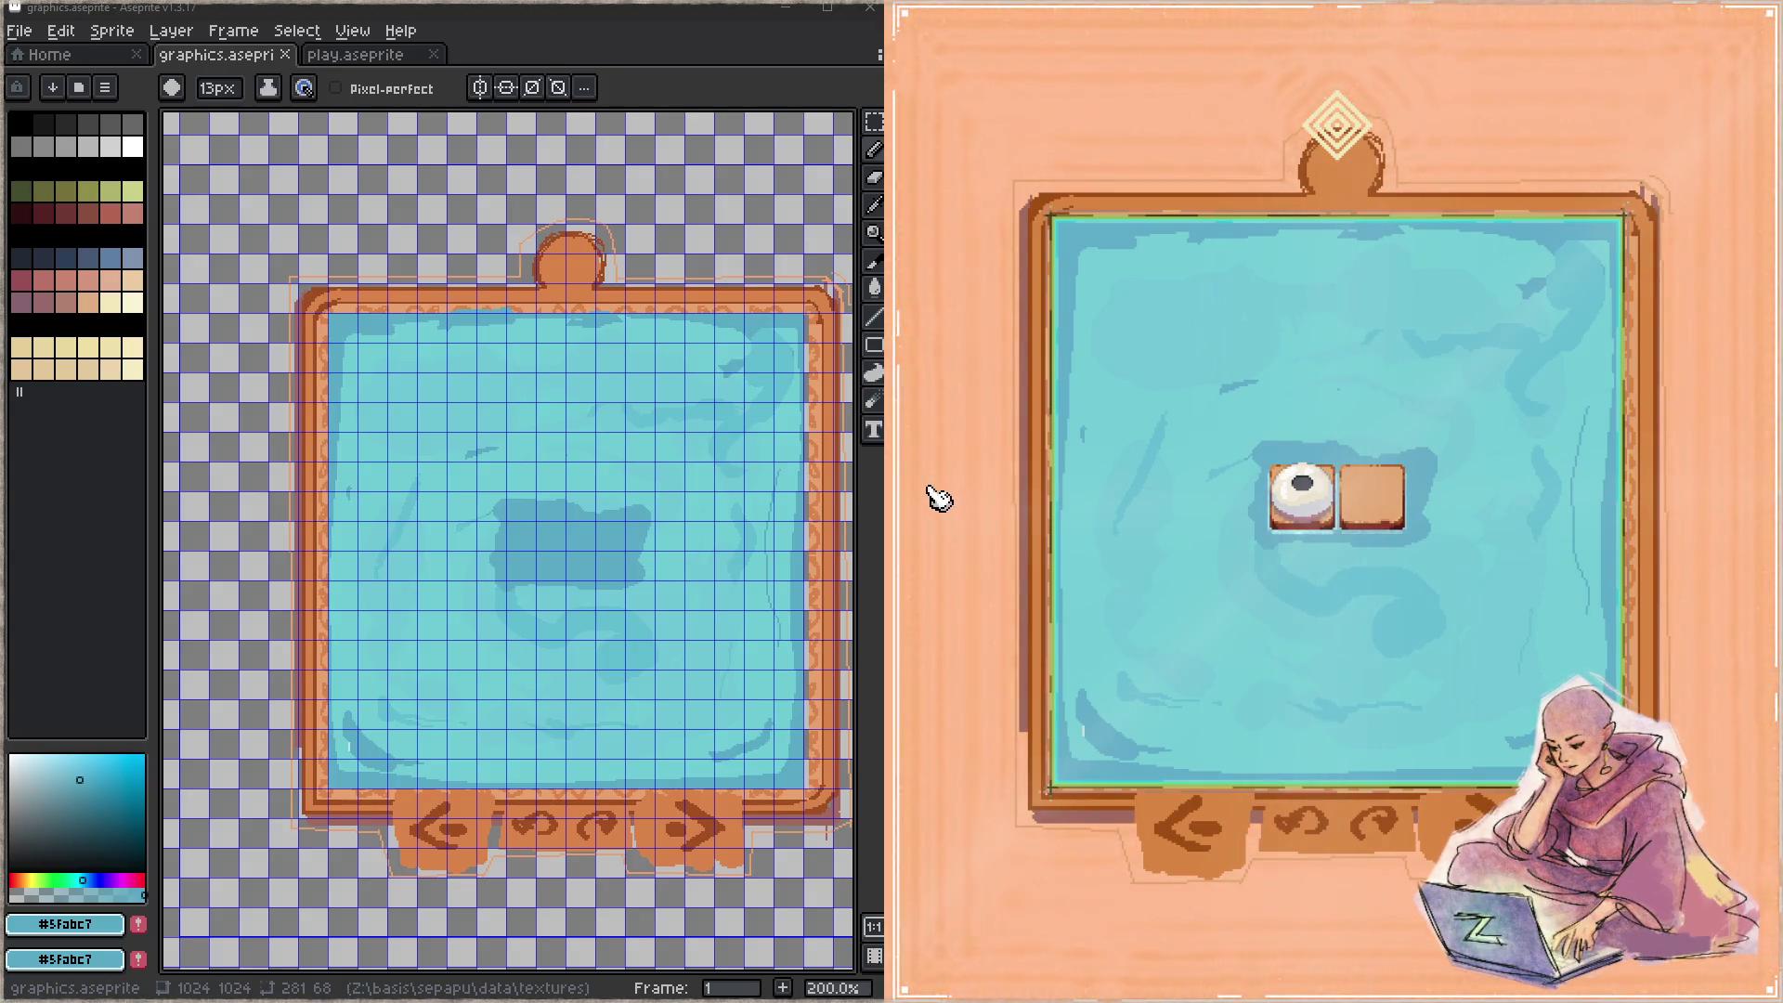
{"action": "key", "text": "F11"}
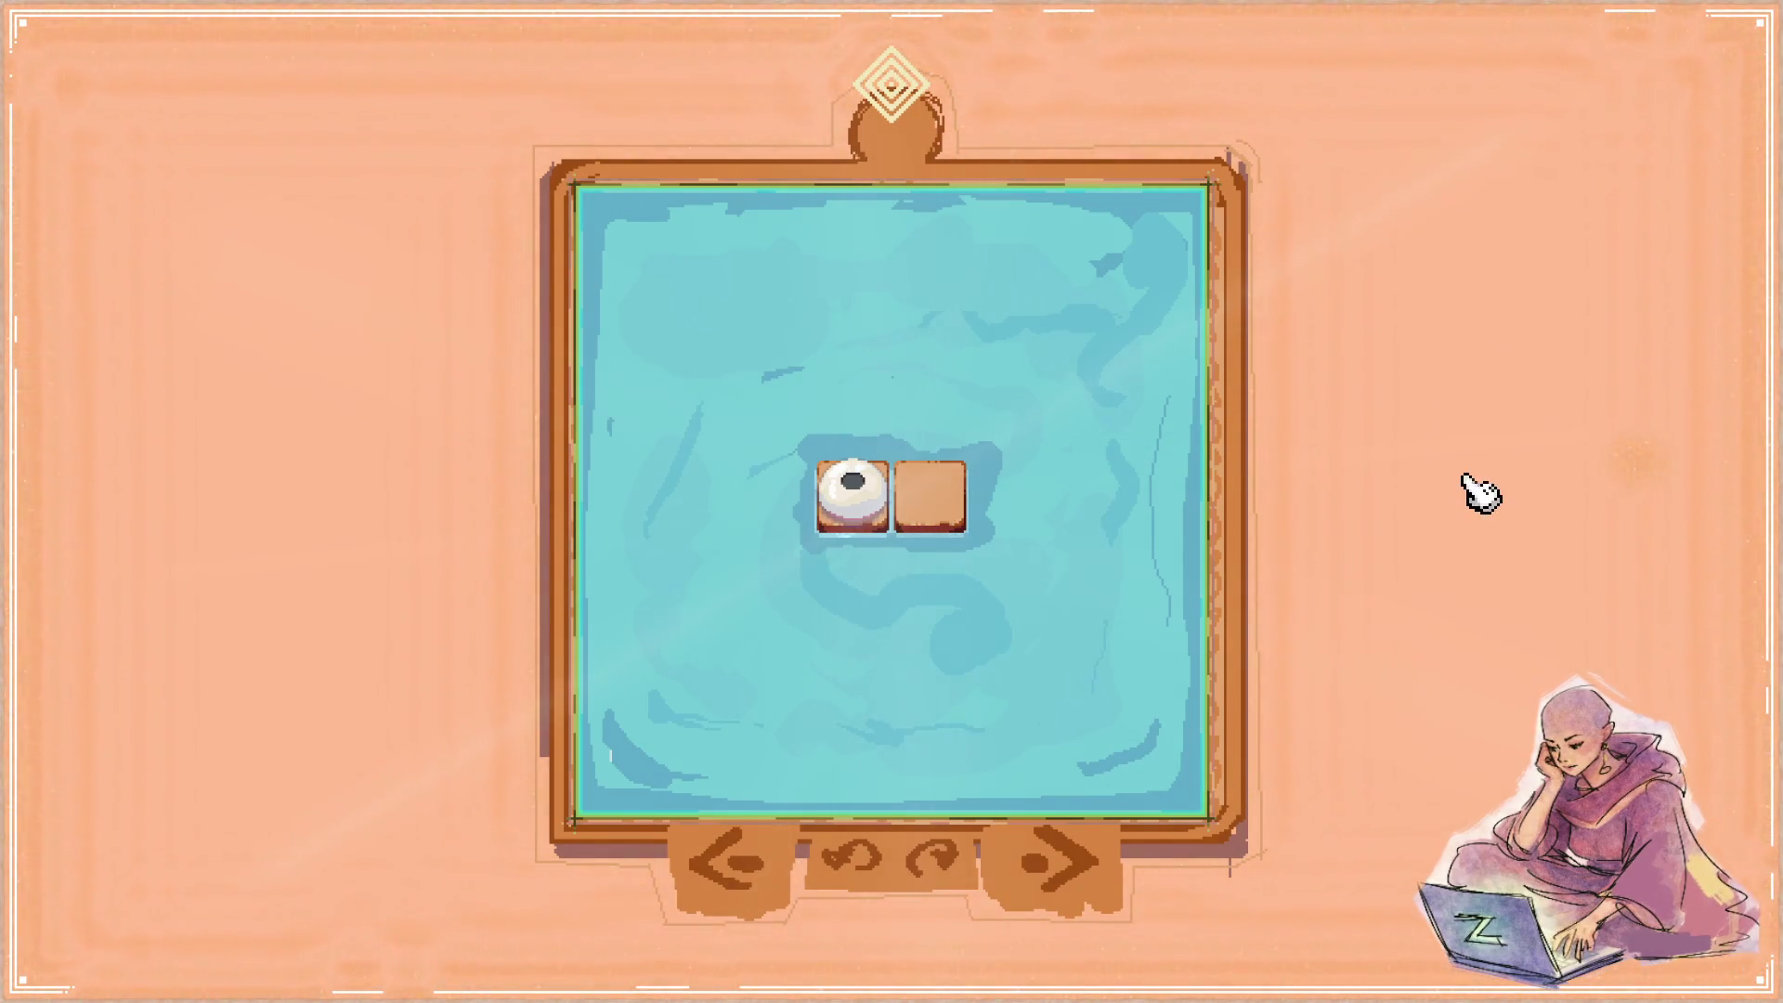
- Close the game preview and save graphics.aseprite in Aseprite
{"action": "key", "text": "Escape"}
{"action": "left_click", "coordinate": [559, 9]}
{"action": "key", "text": "ctrl+s"}
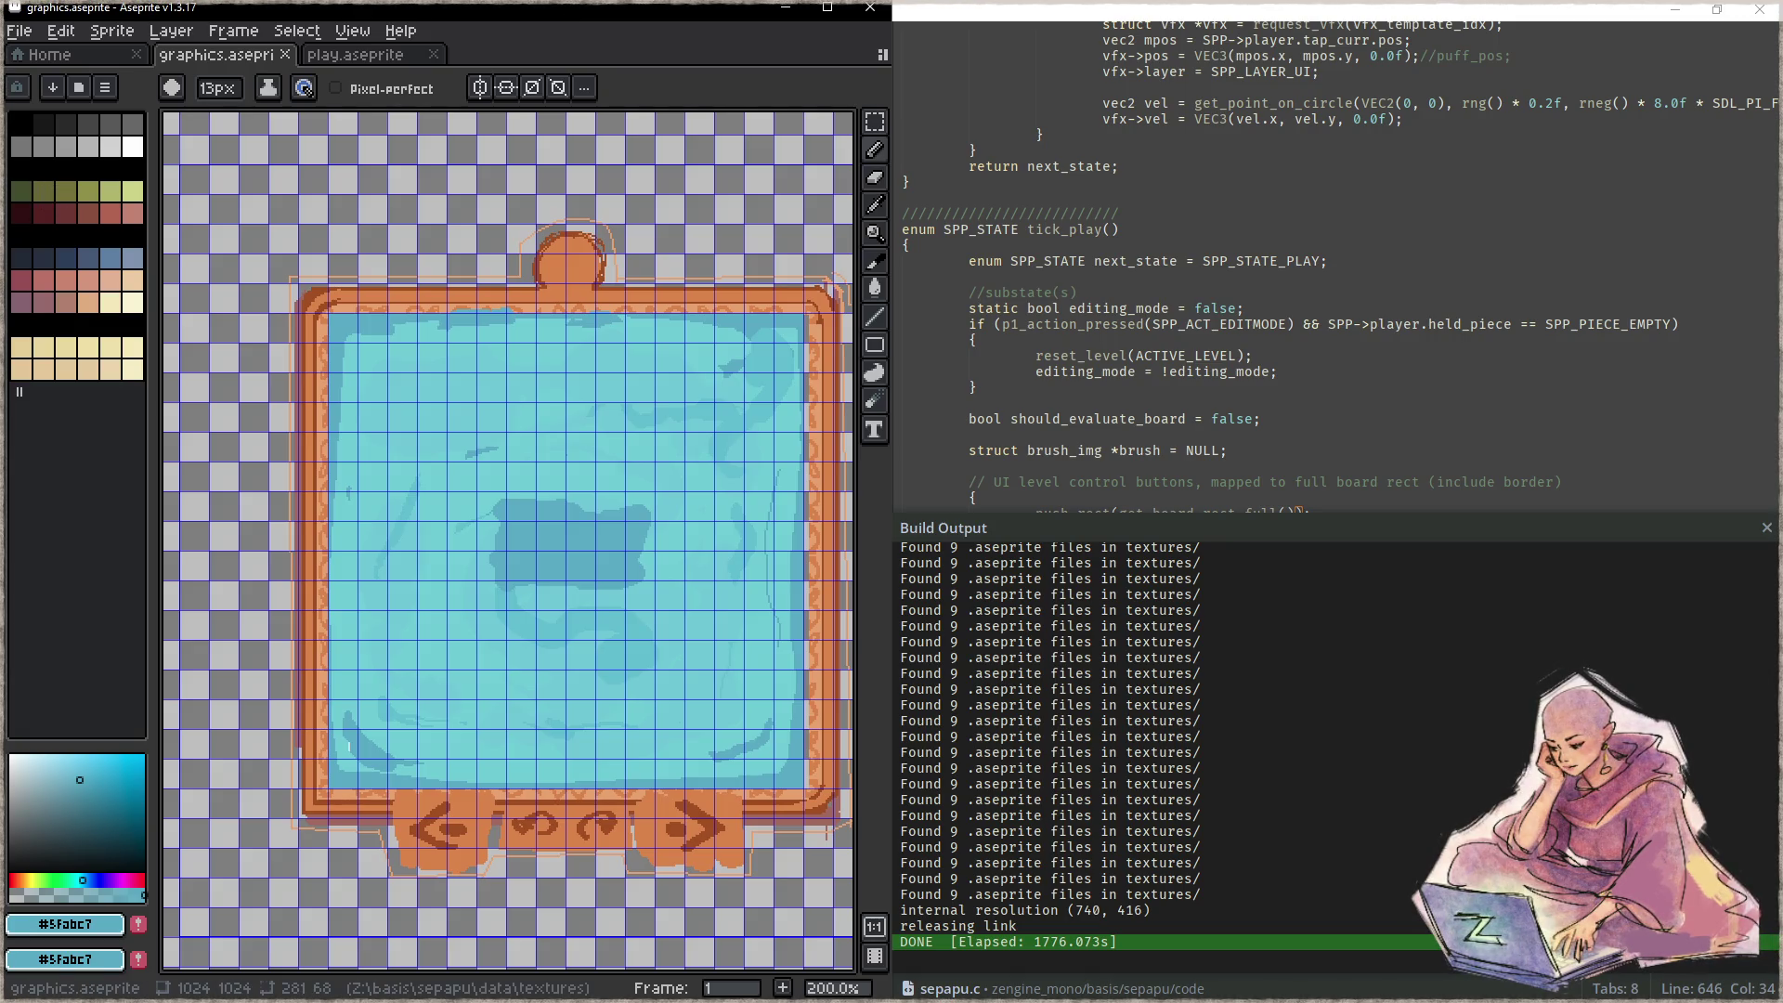
- Close Focus's build output, snap it to the right half, and close the draw_board pane
{"action": "left_click", "coordinate": [1385, 390]}
{"action": "key", "text": "Escape"}
{"action": "key", "text": "super+Right"}
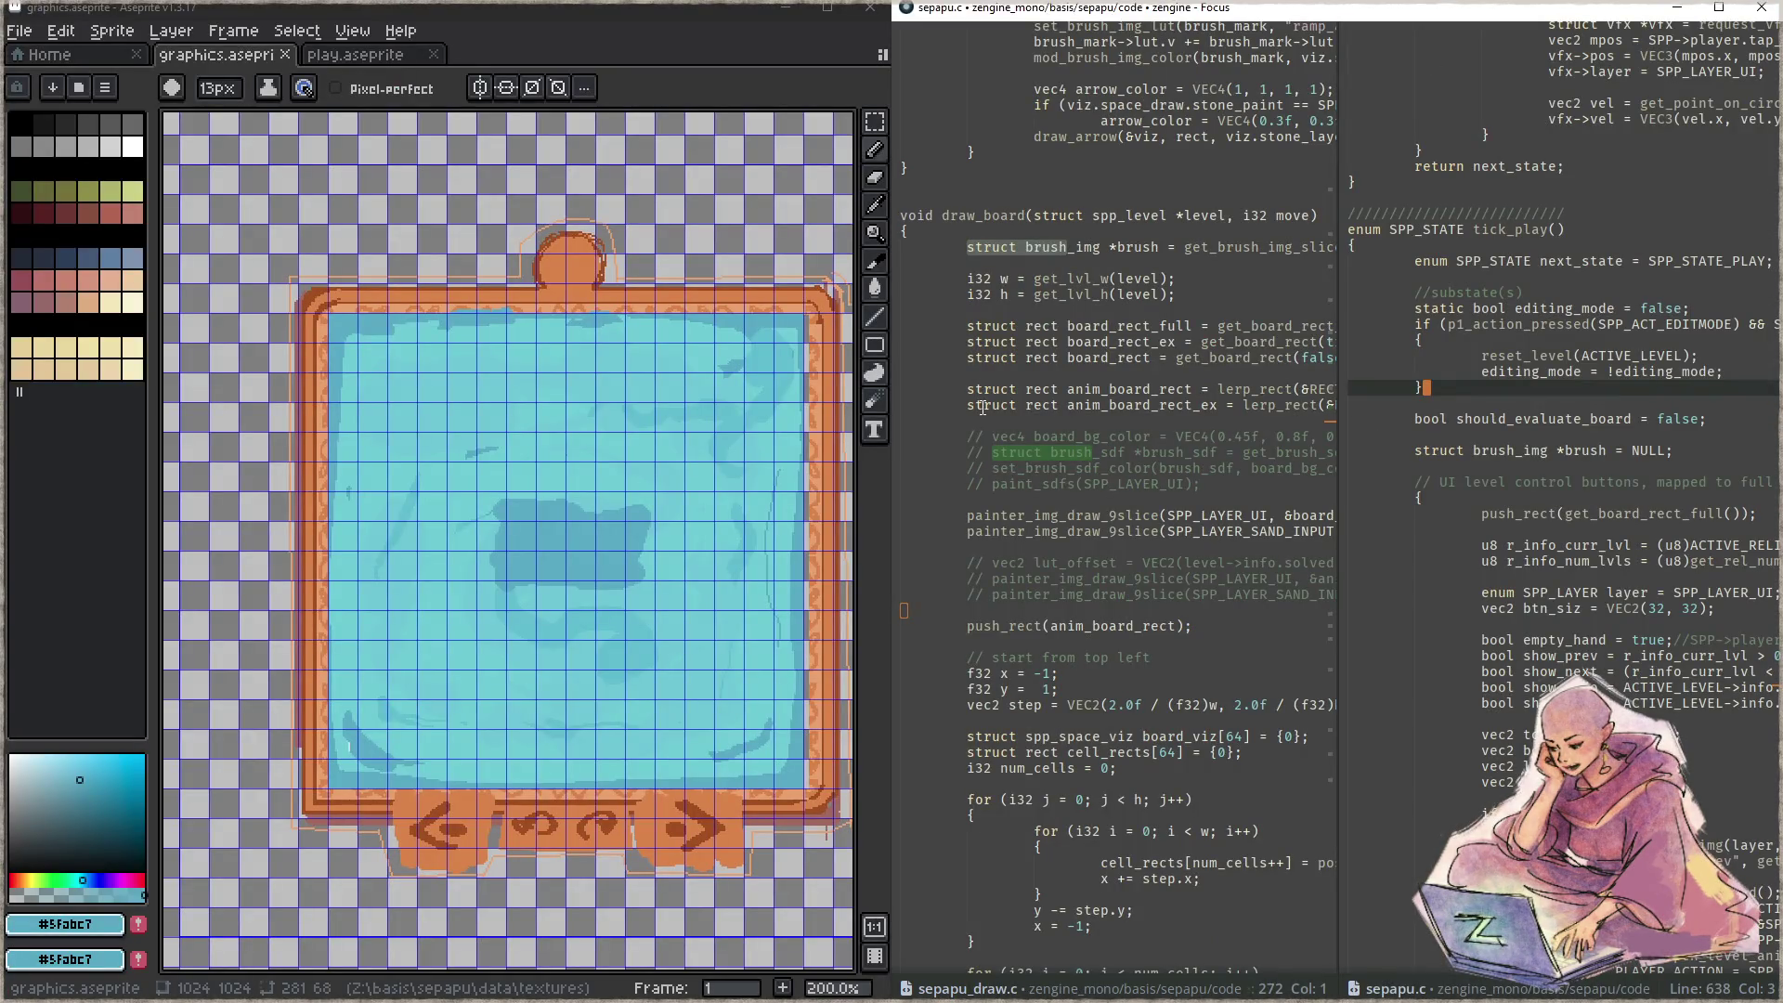
{"action": "left_click", "coordinate": [1197, 425]}
{"action": "key", "text": "ctrl+w"}
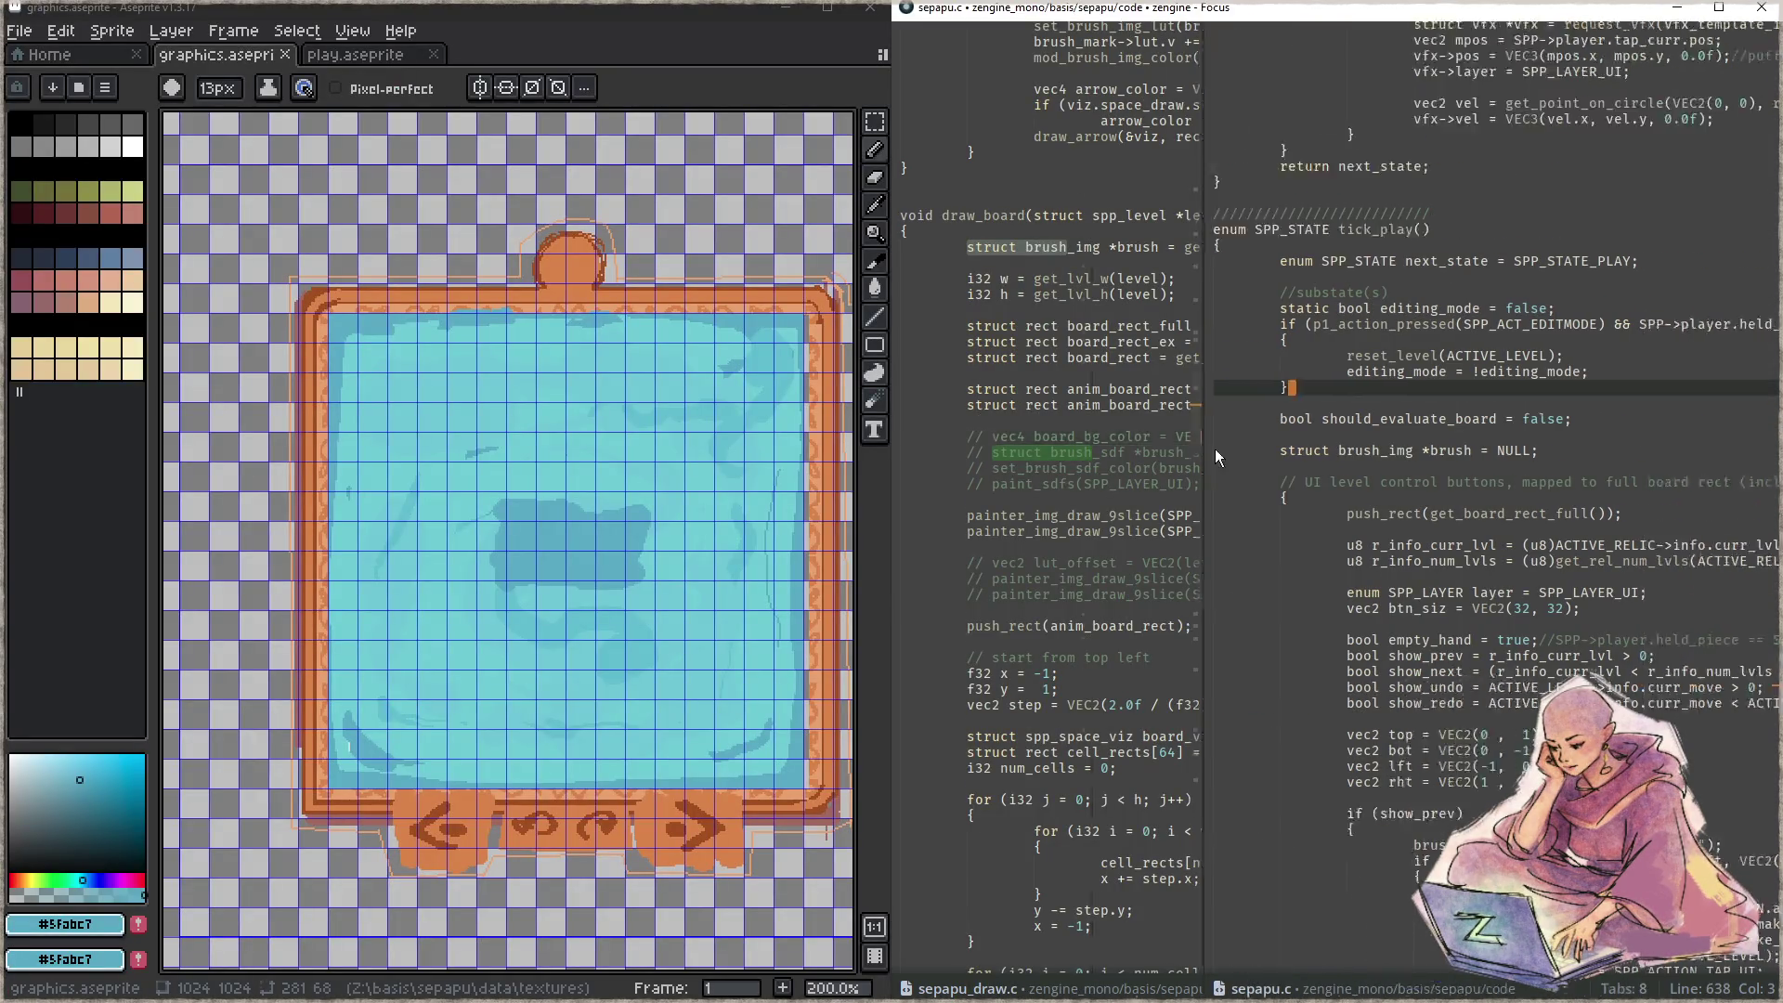
- Type a 'brb' note on a blank line at the end of sepapu.c and enlarge the text
{"action": "left_click", "coordinate": [1280, 513]}
{"action": "key", "text": "ctrl+End"}
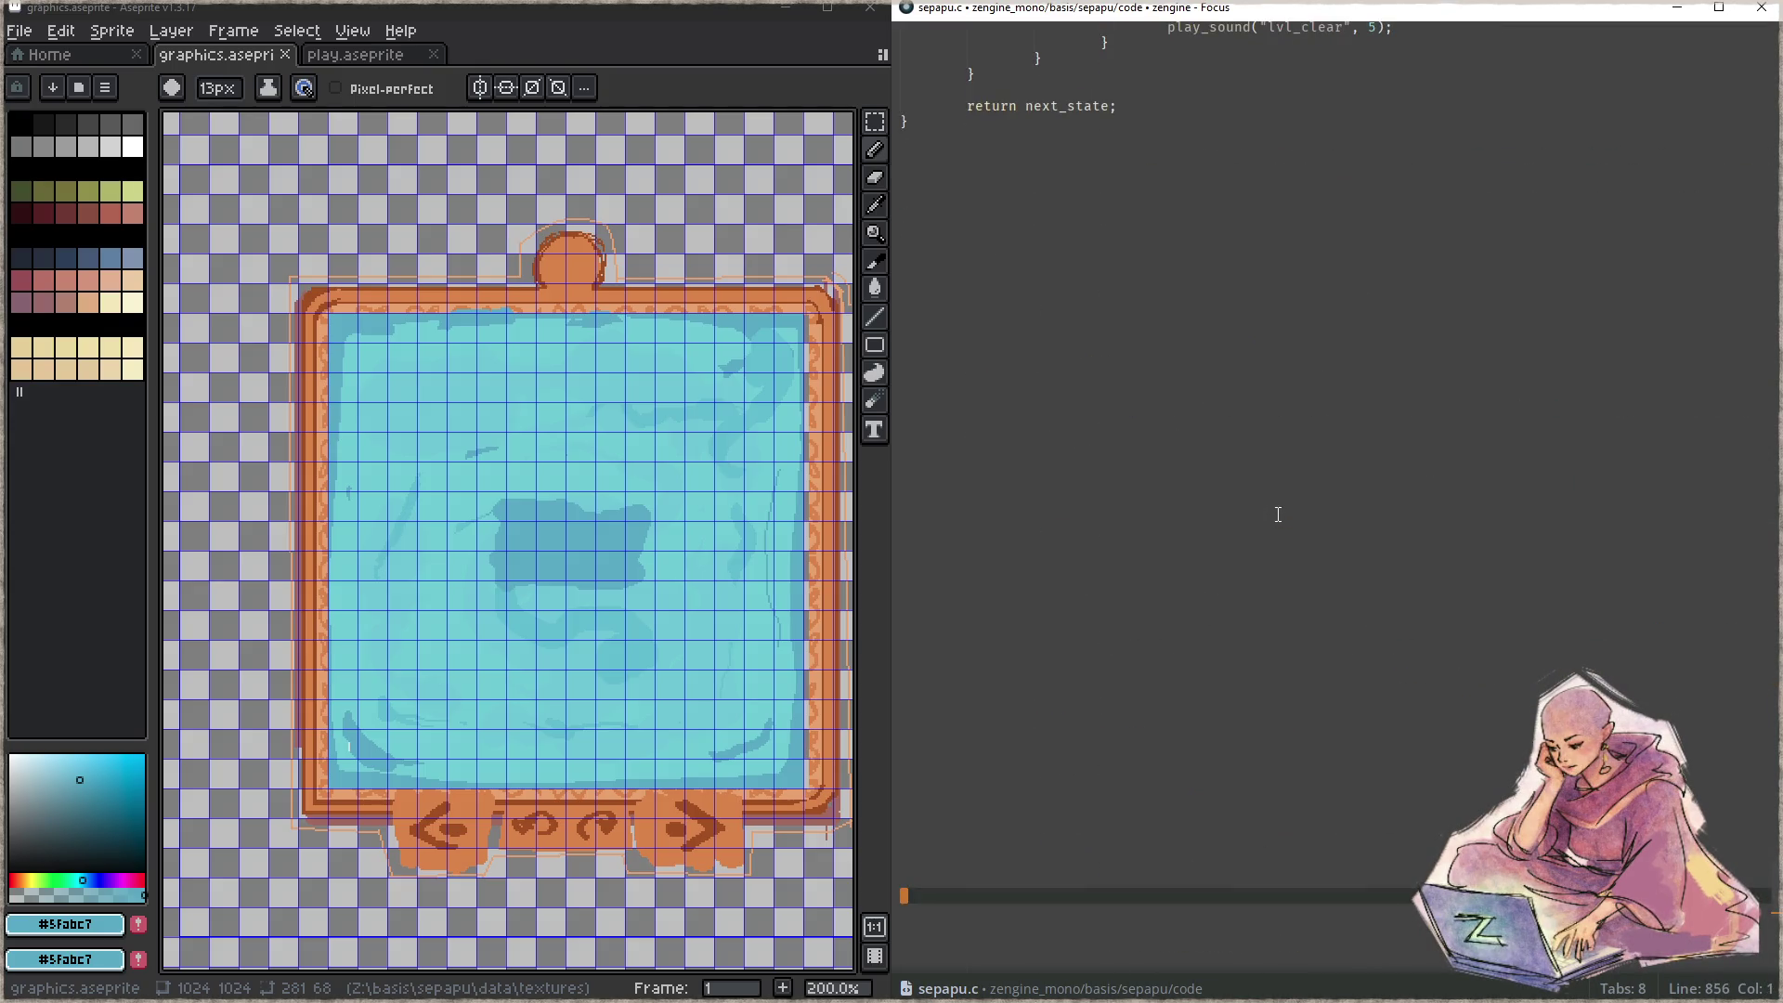
{"action": "left_click", "coordinate": [1259, 433]}
{"action": "type", "text": "brb"}
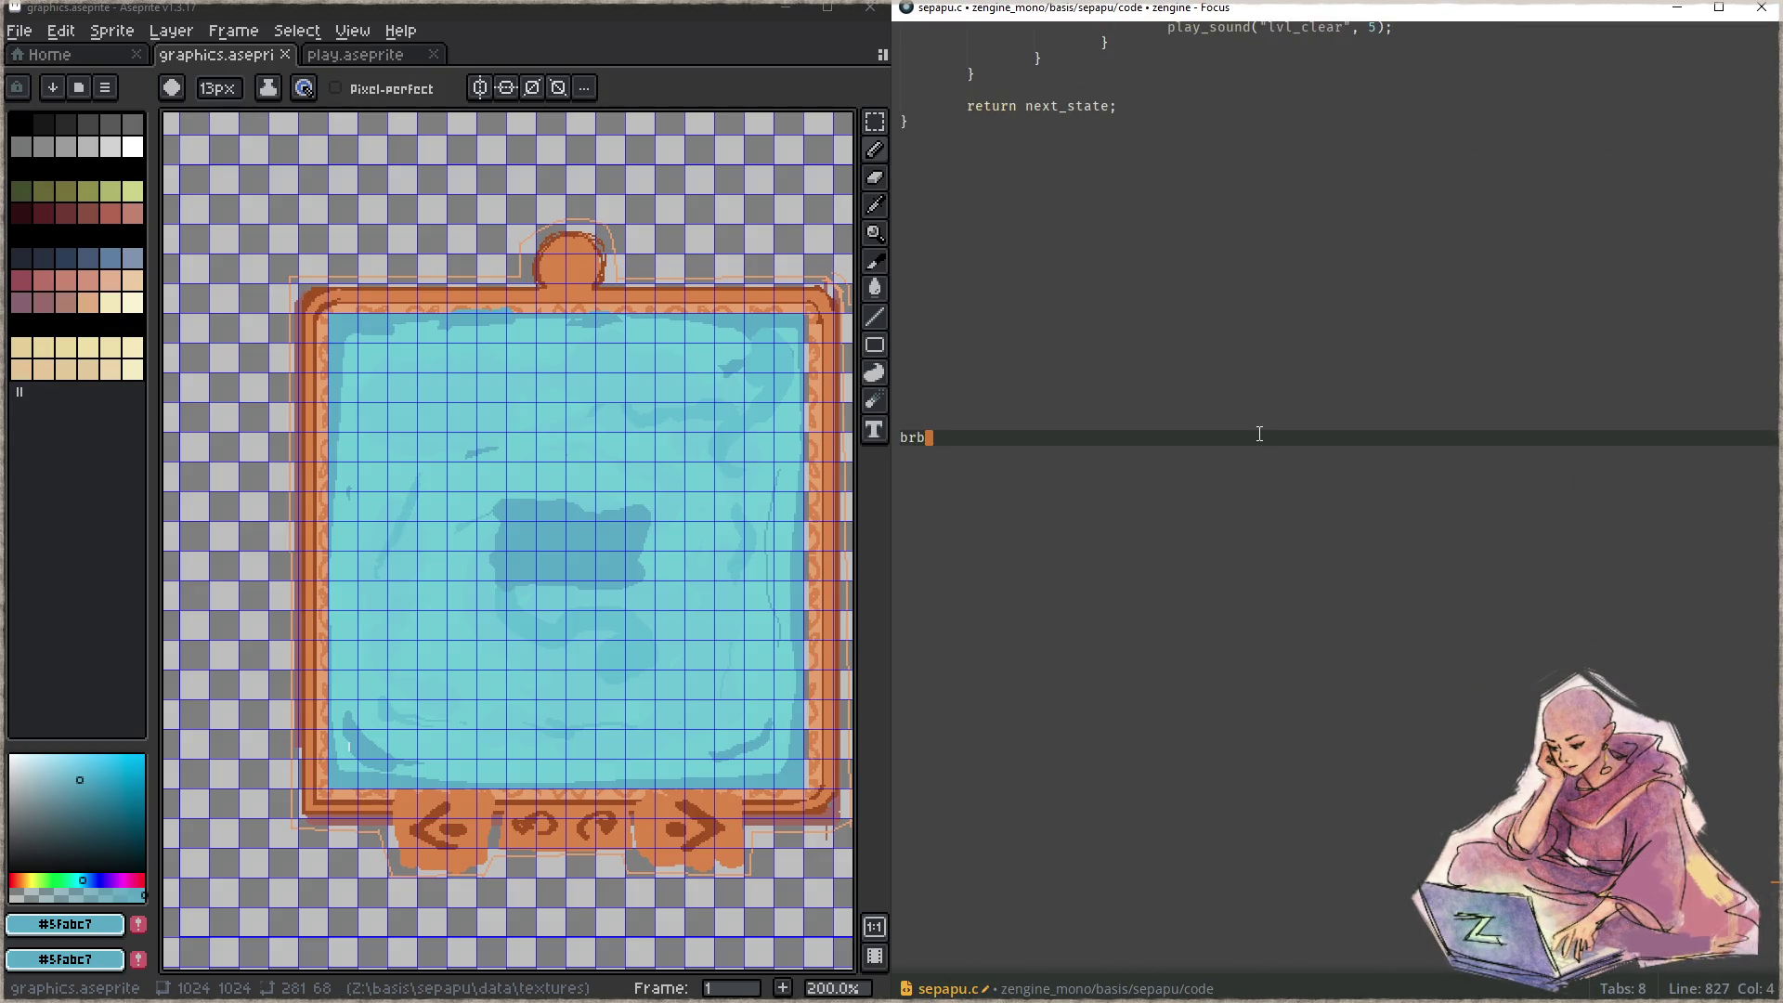
{"action": "scroll", "coordinate": [1145, 417], "scroll_direction": "up", "scroll_amount": 8}
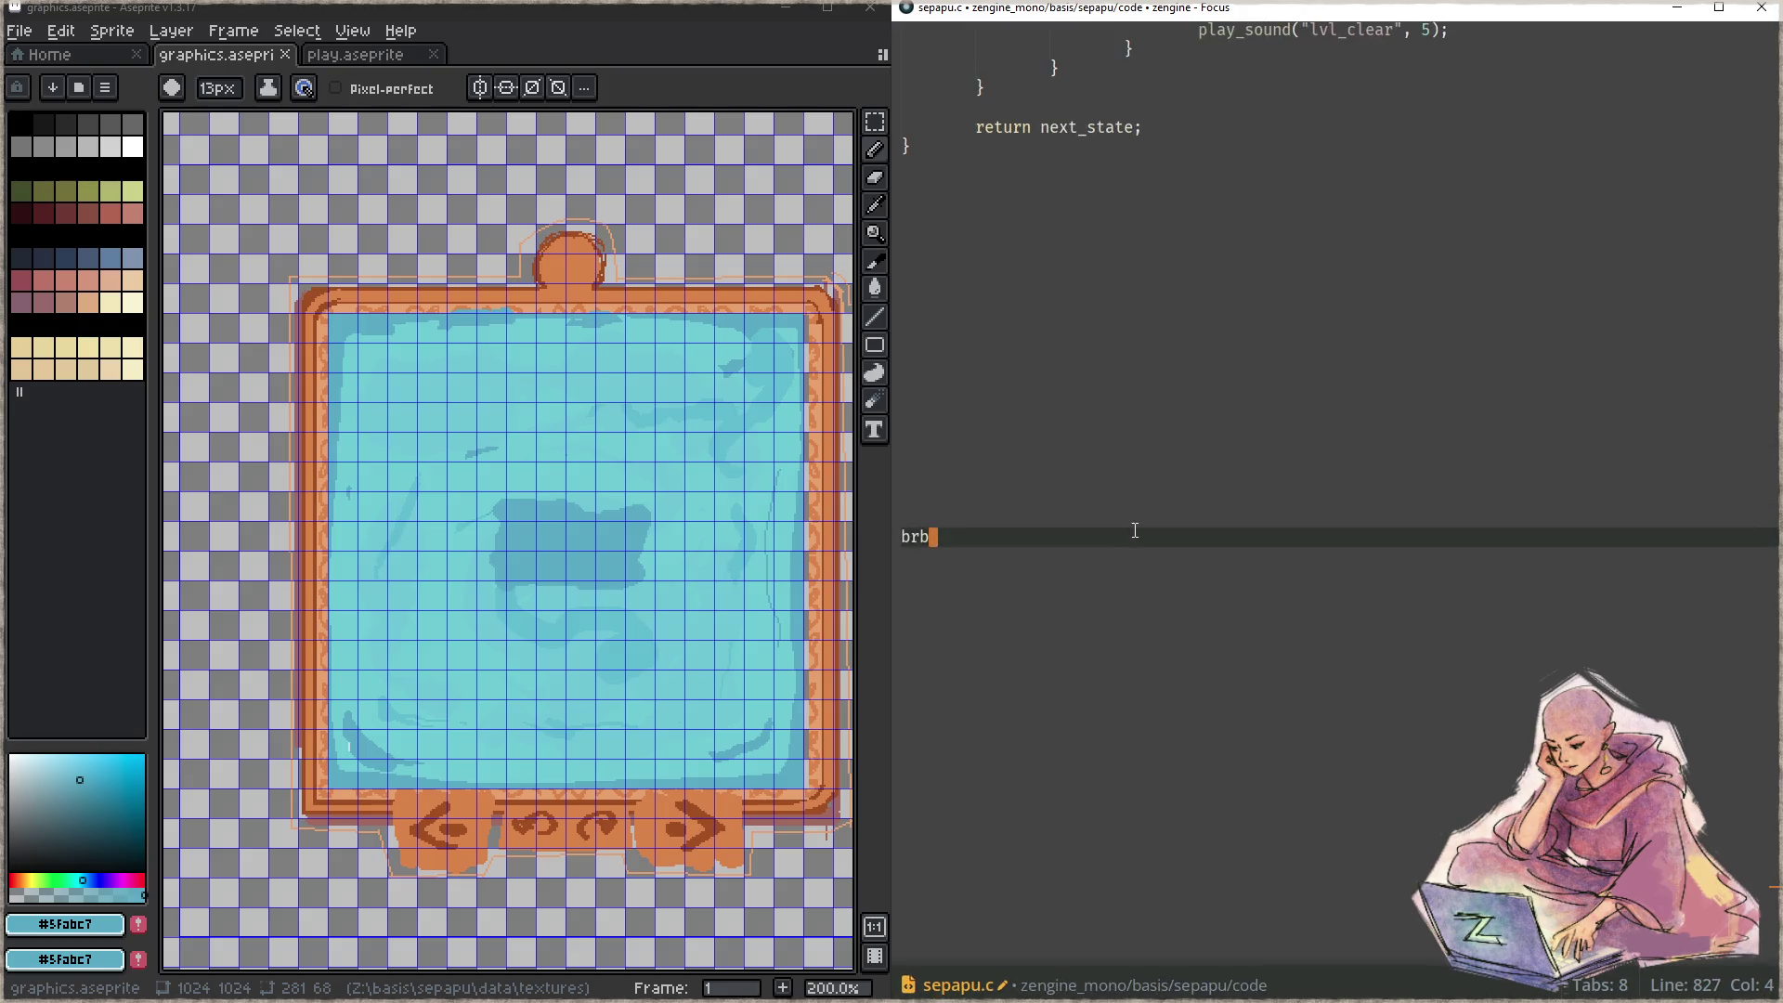
{"action": "key", "text": "ctrl+equal"}
- Indent the 'brb' line with Tab so it sits on its own line
{"action": "left_click", "coordinate": [1190, 570]}
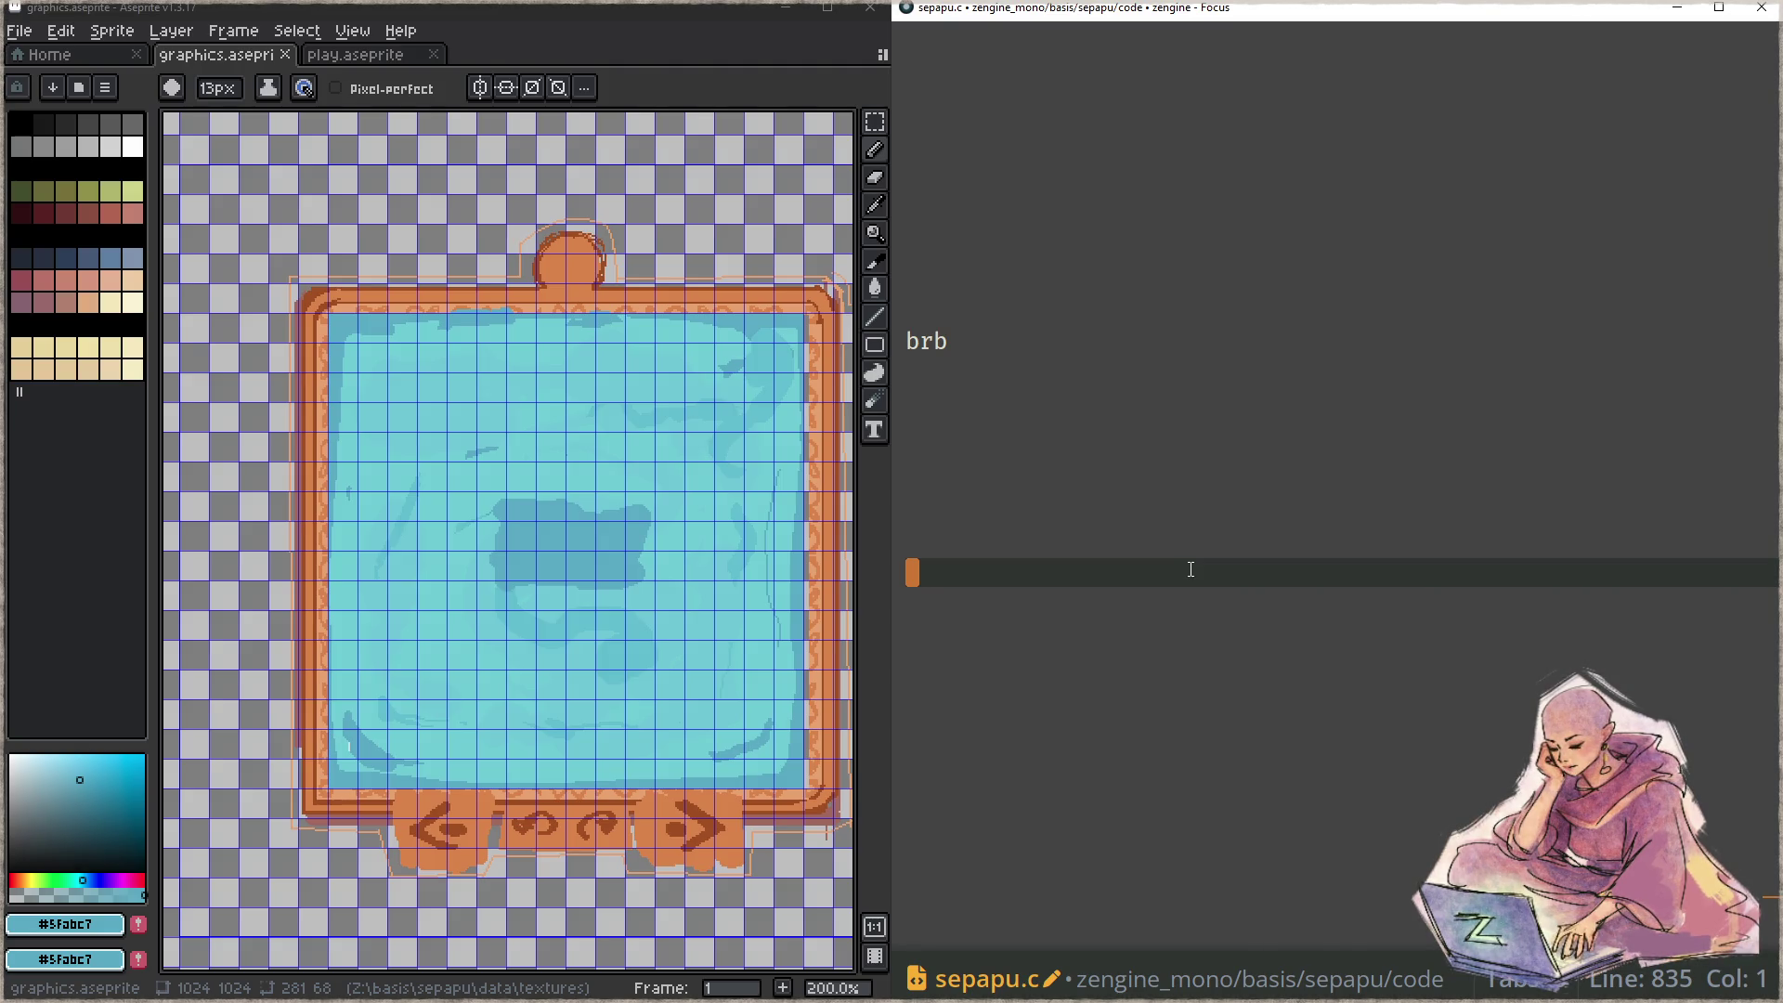
{"action": "key", "text": "Up"}
{"action": "key", "text": "Up"}
{"action": "key", "text": "Up"}
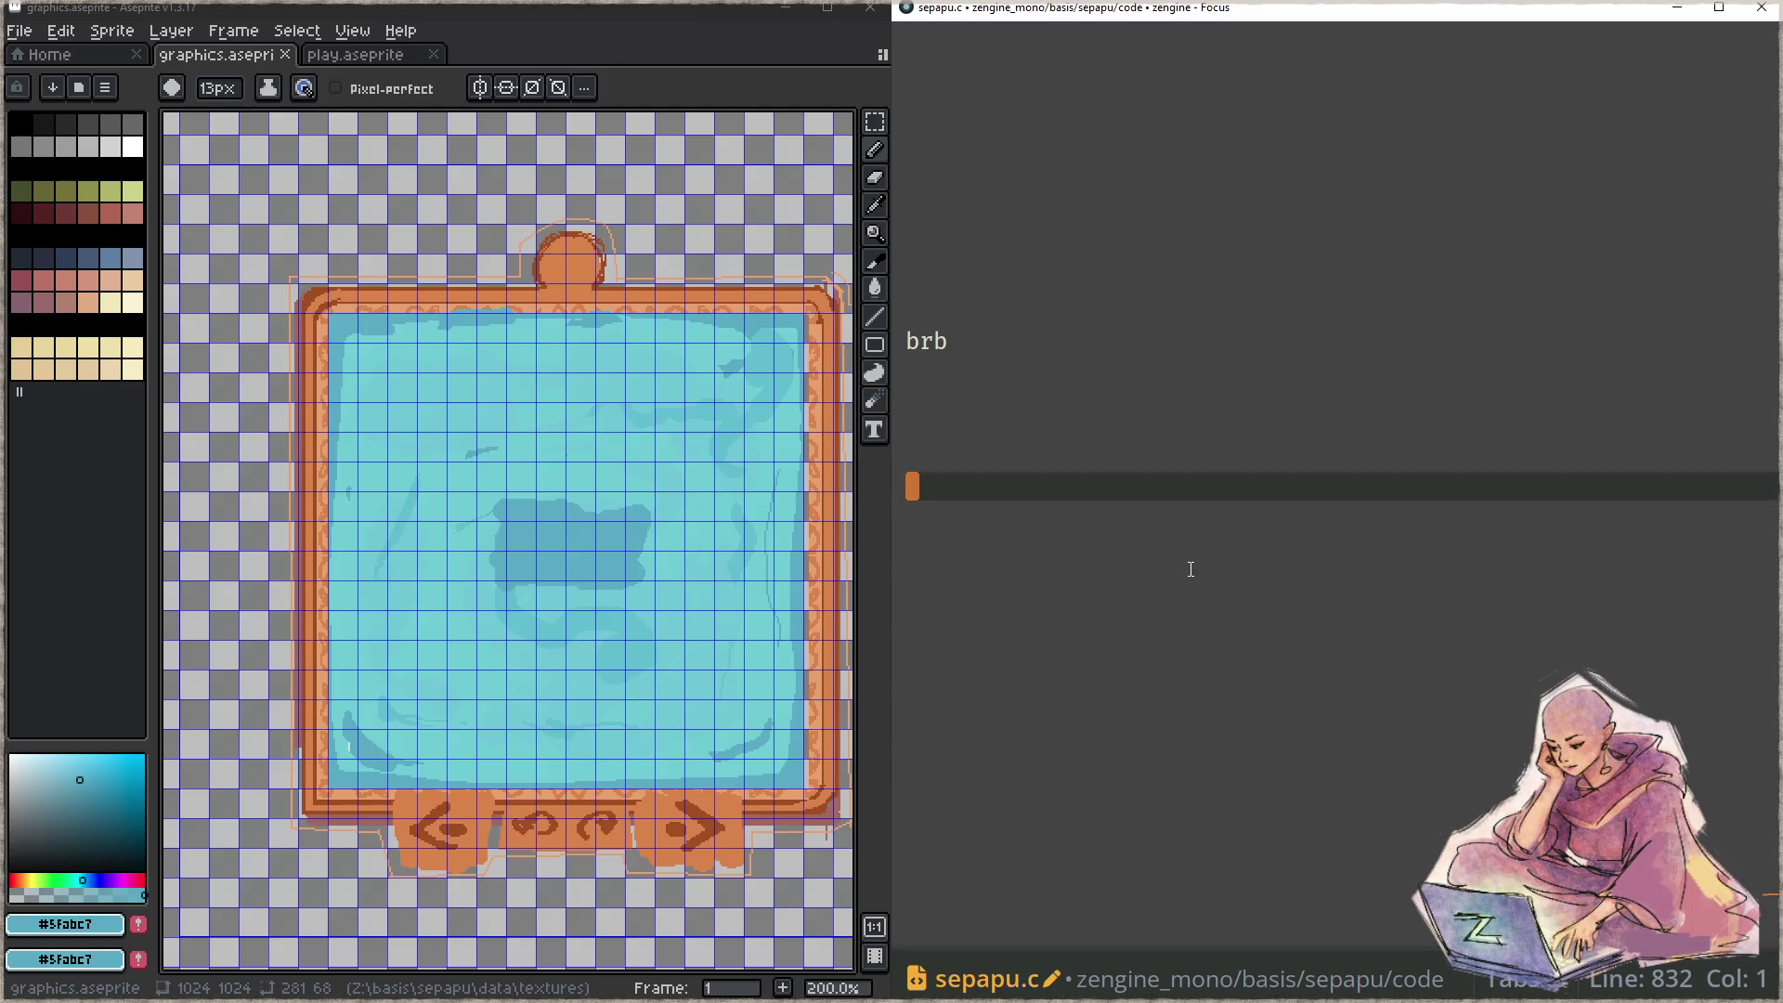
{"action": "key", "text": "Tab"}
{"action": "key", "text": "Tab"}
{"action": "key", "text": "Tab"}
{"action": "key", "text": "Tab"}
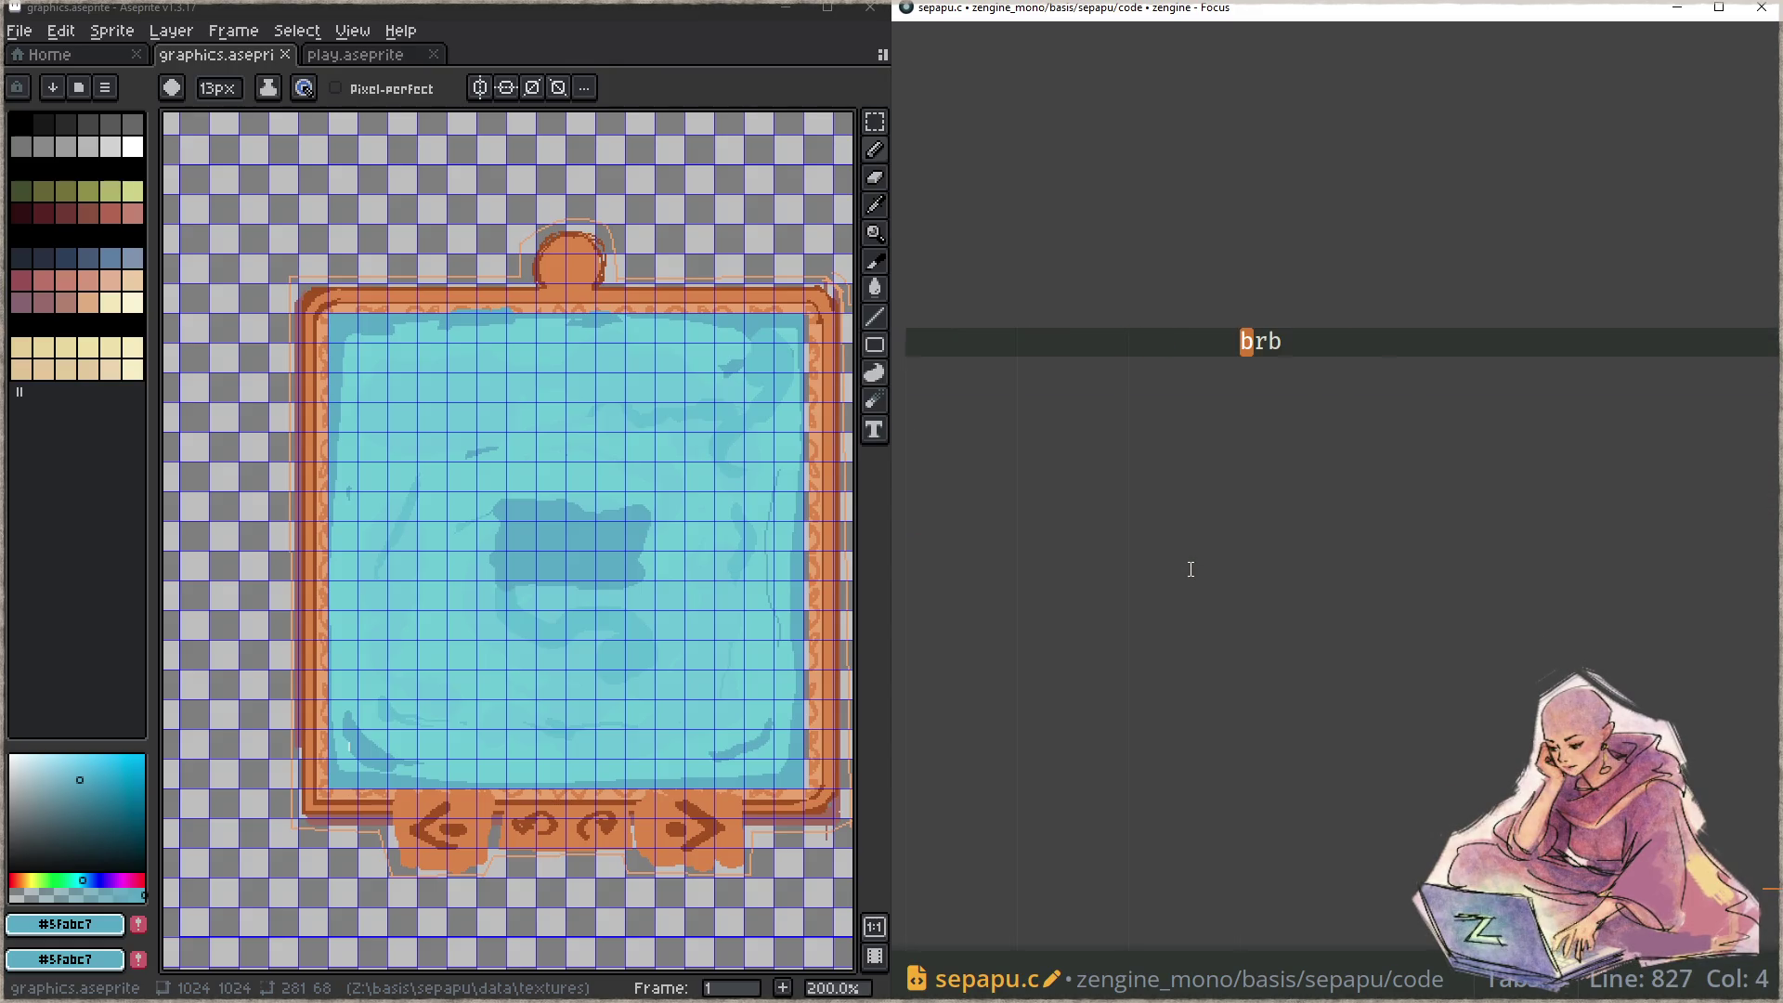
{"action": "key", "text": "Down"}
{"action": "key", "text": "Down"}
{"action": "key", "text": "Down"}
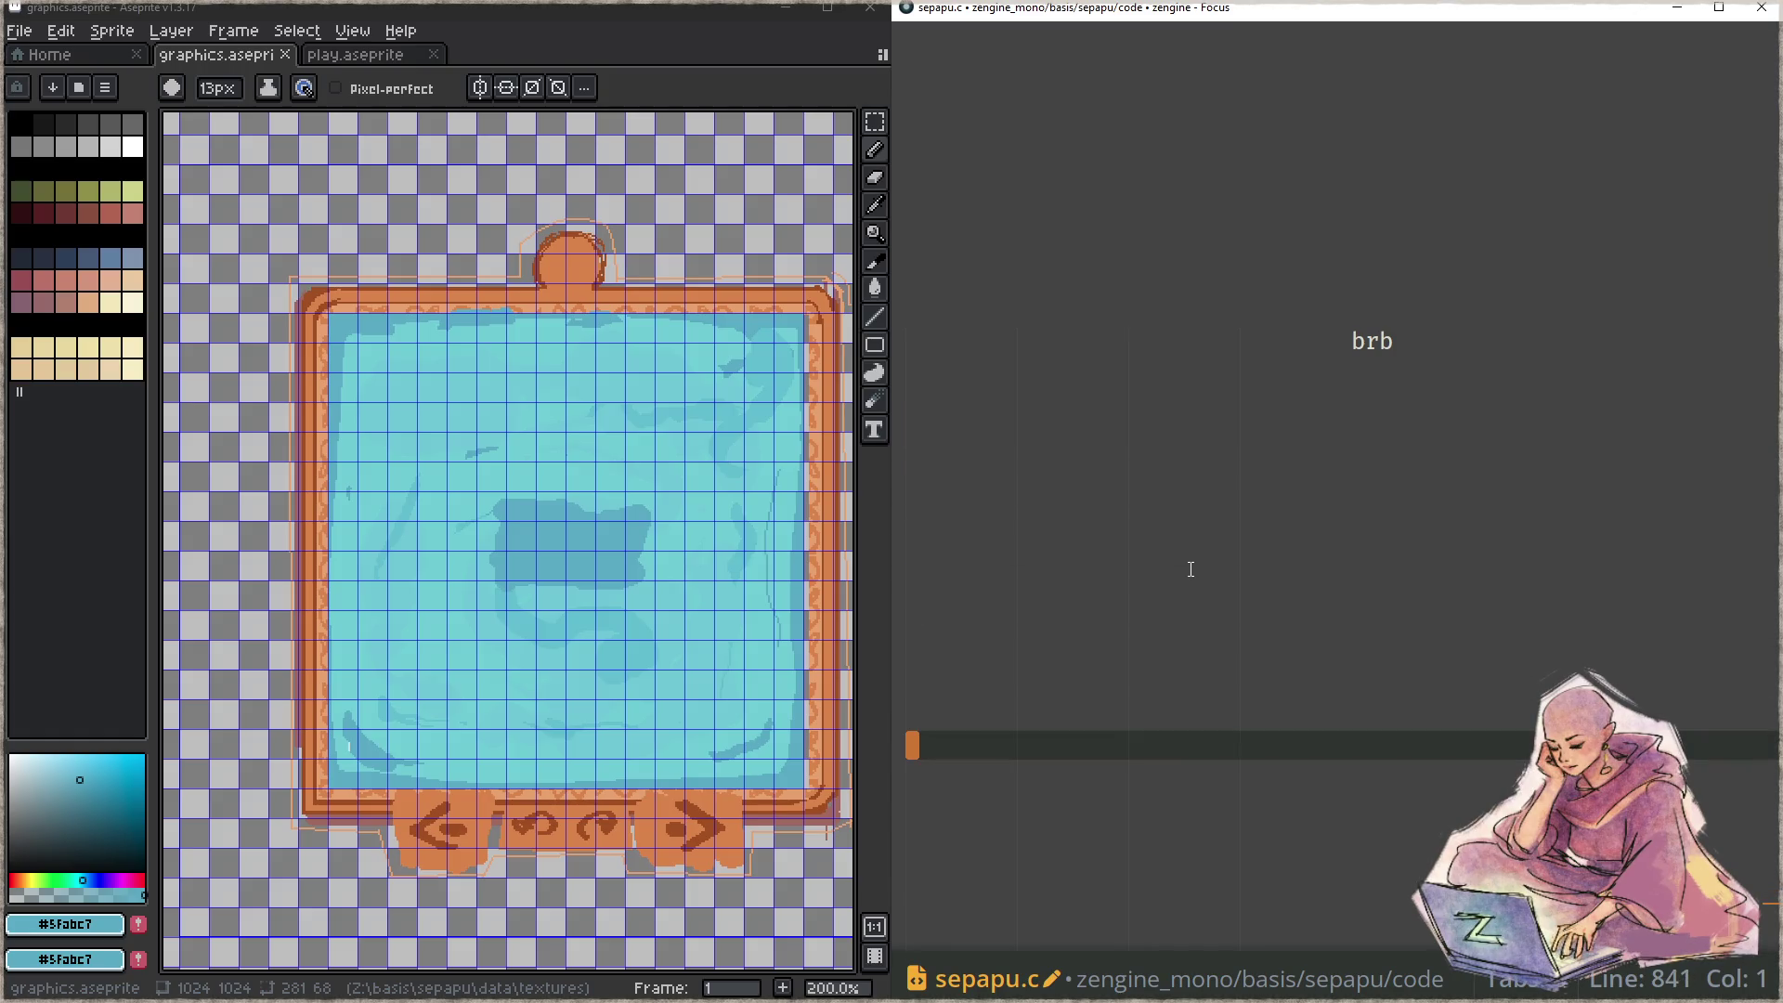
{"action": "key", "text": "Up"}
{"action": "key", "text": "Up"}
{"action": "key", "text": "Up"}
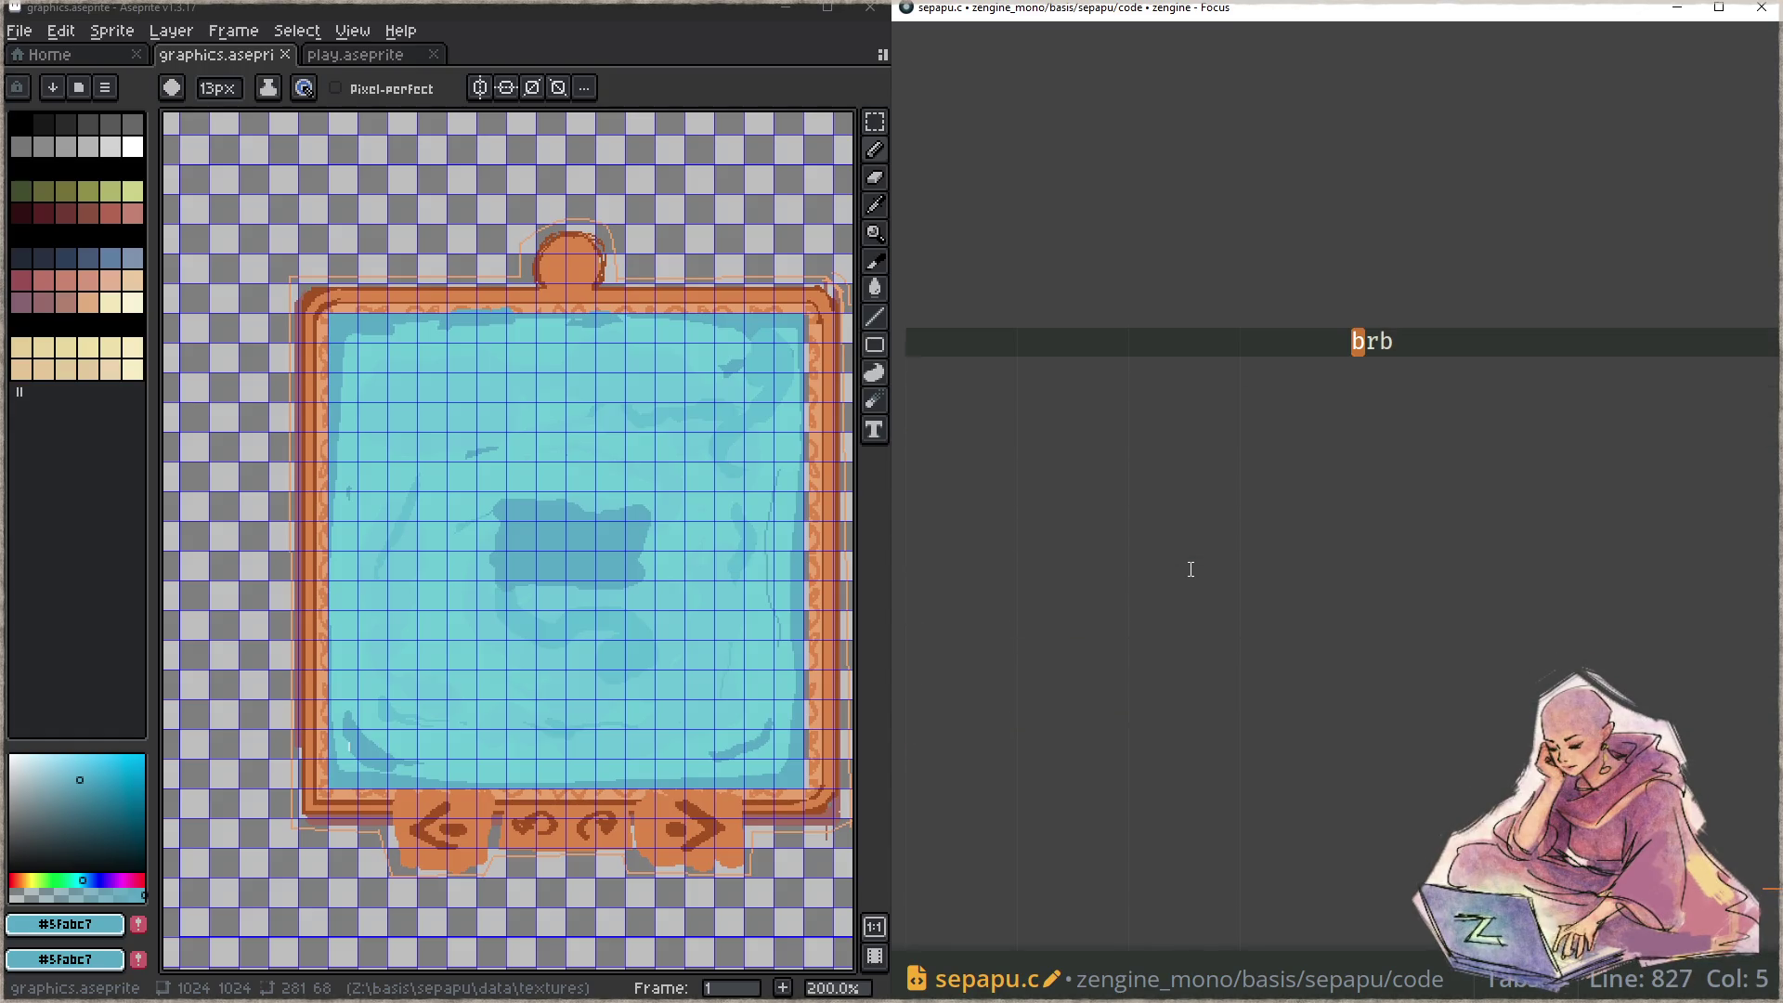
{"action": "key", "text": "Up"}
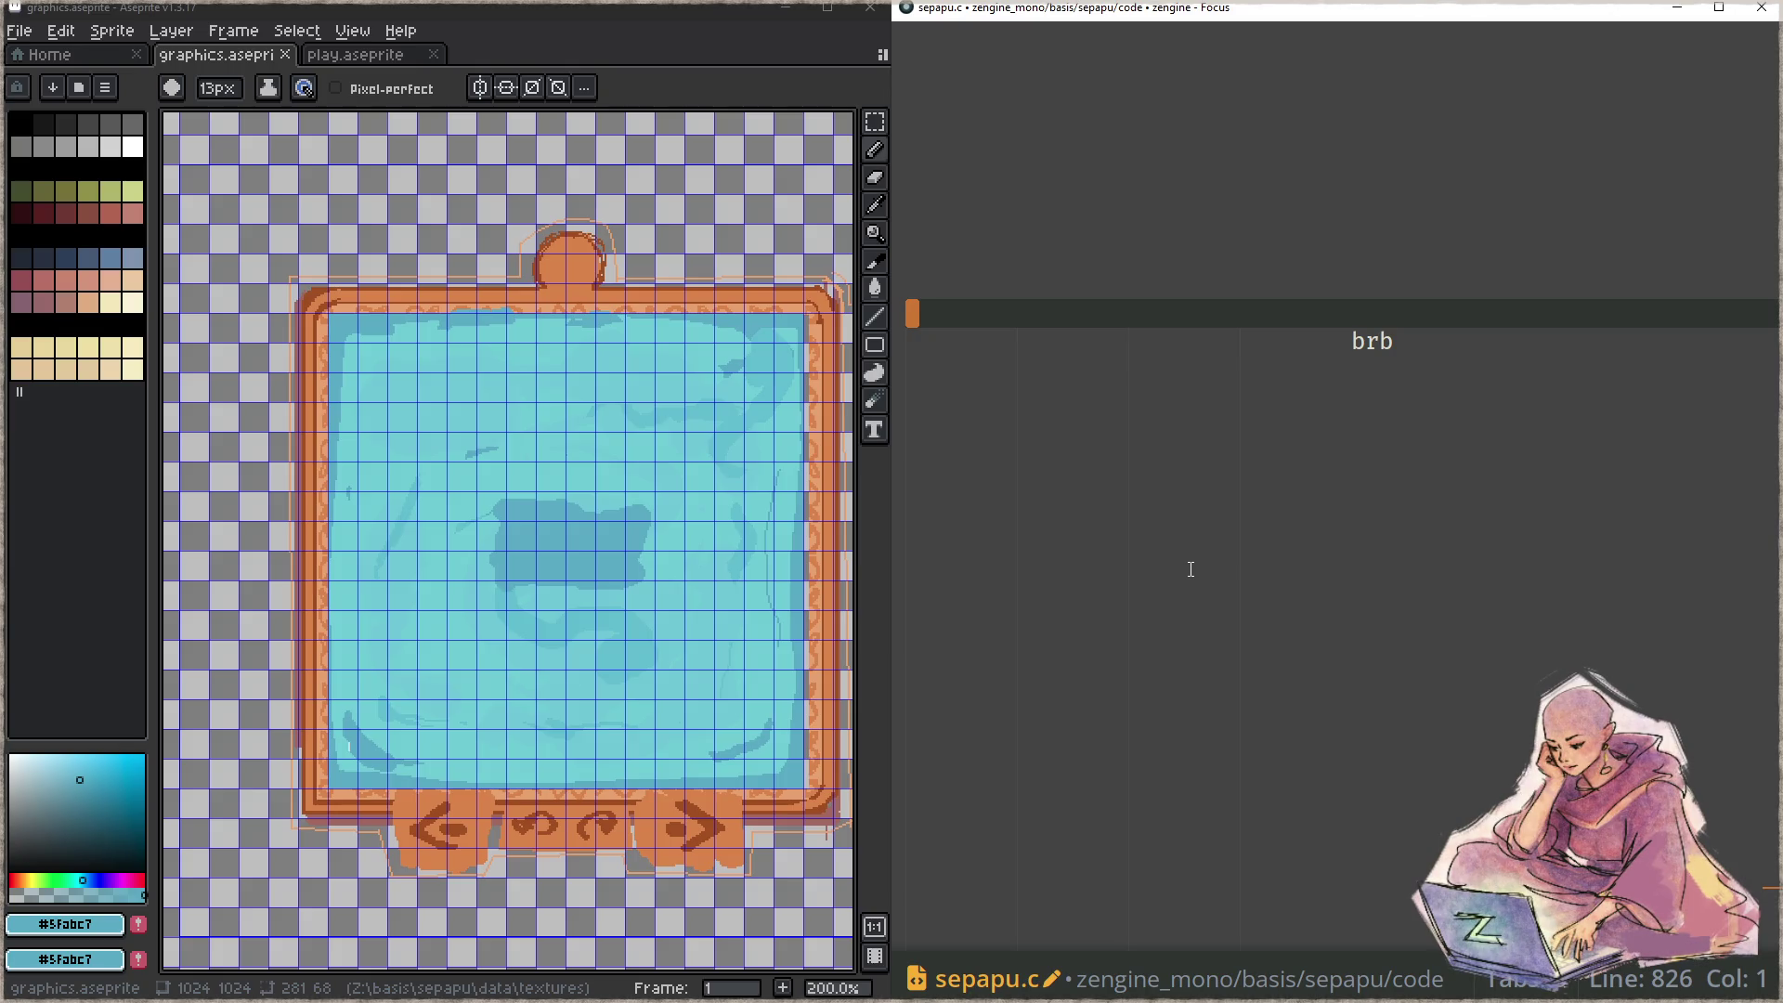
{"action": "key", "text": "Down"}
{"action": "key", "text": "Down"}
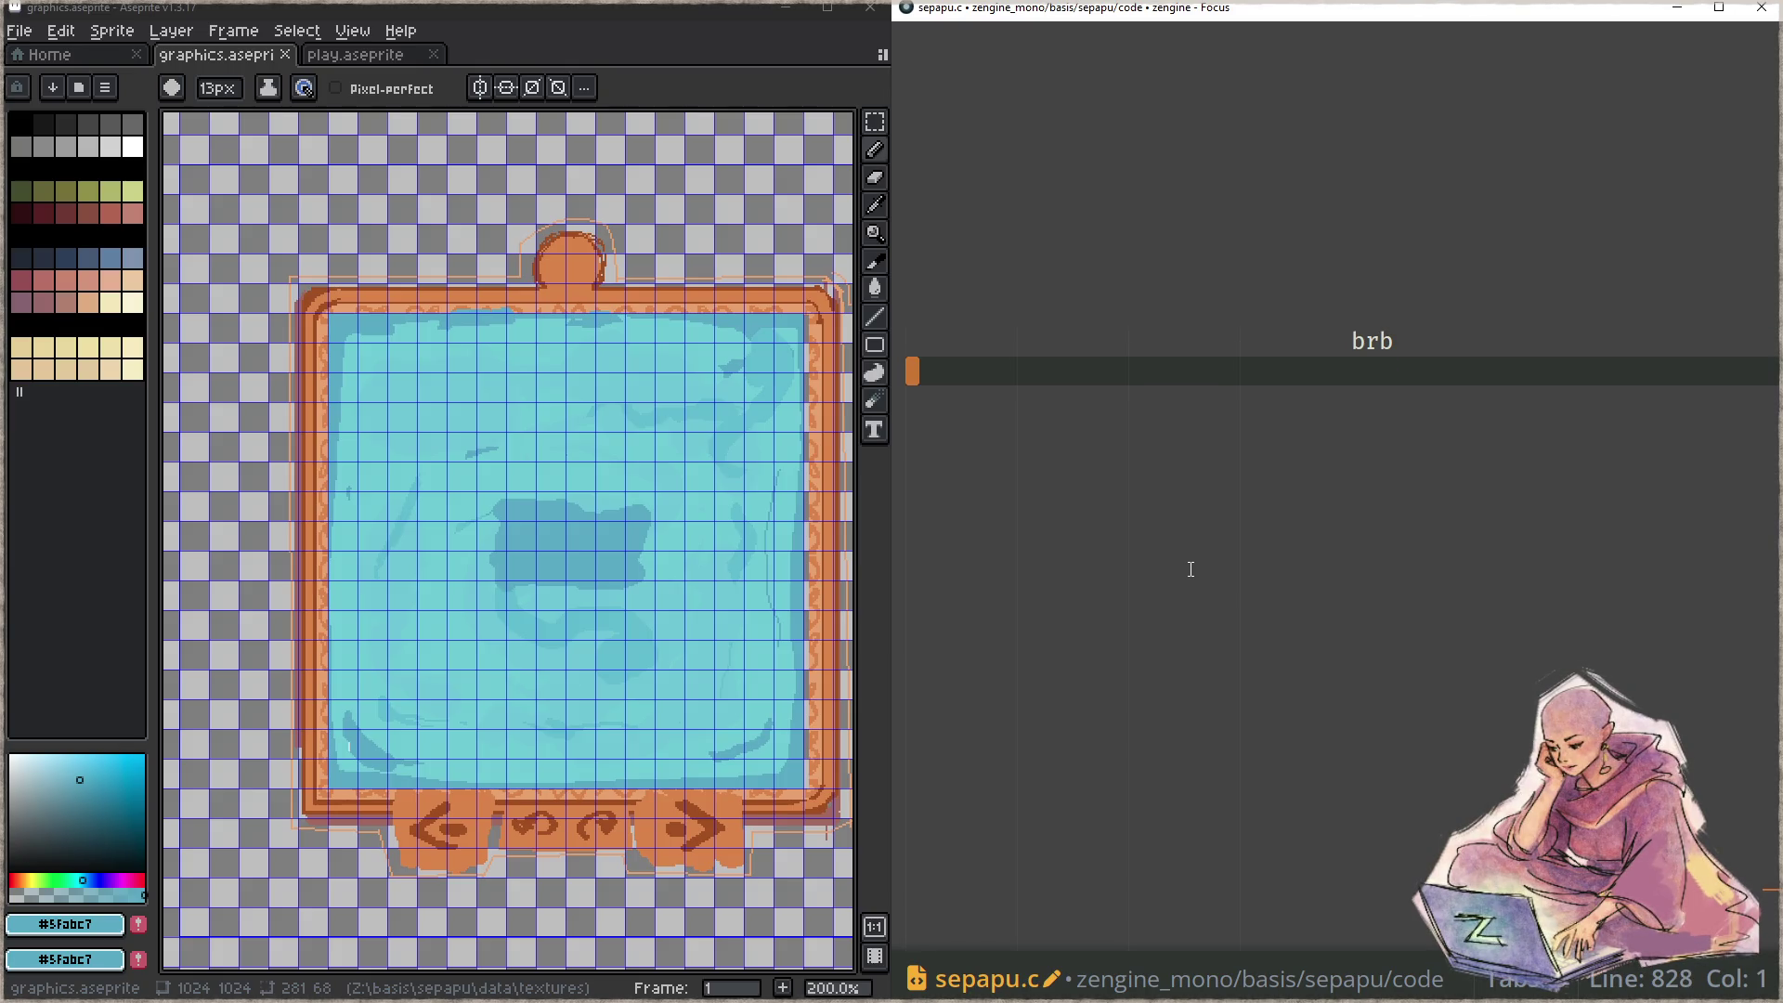